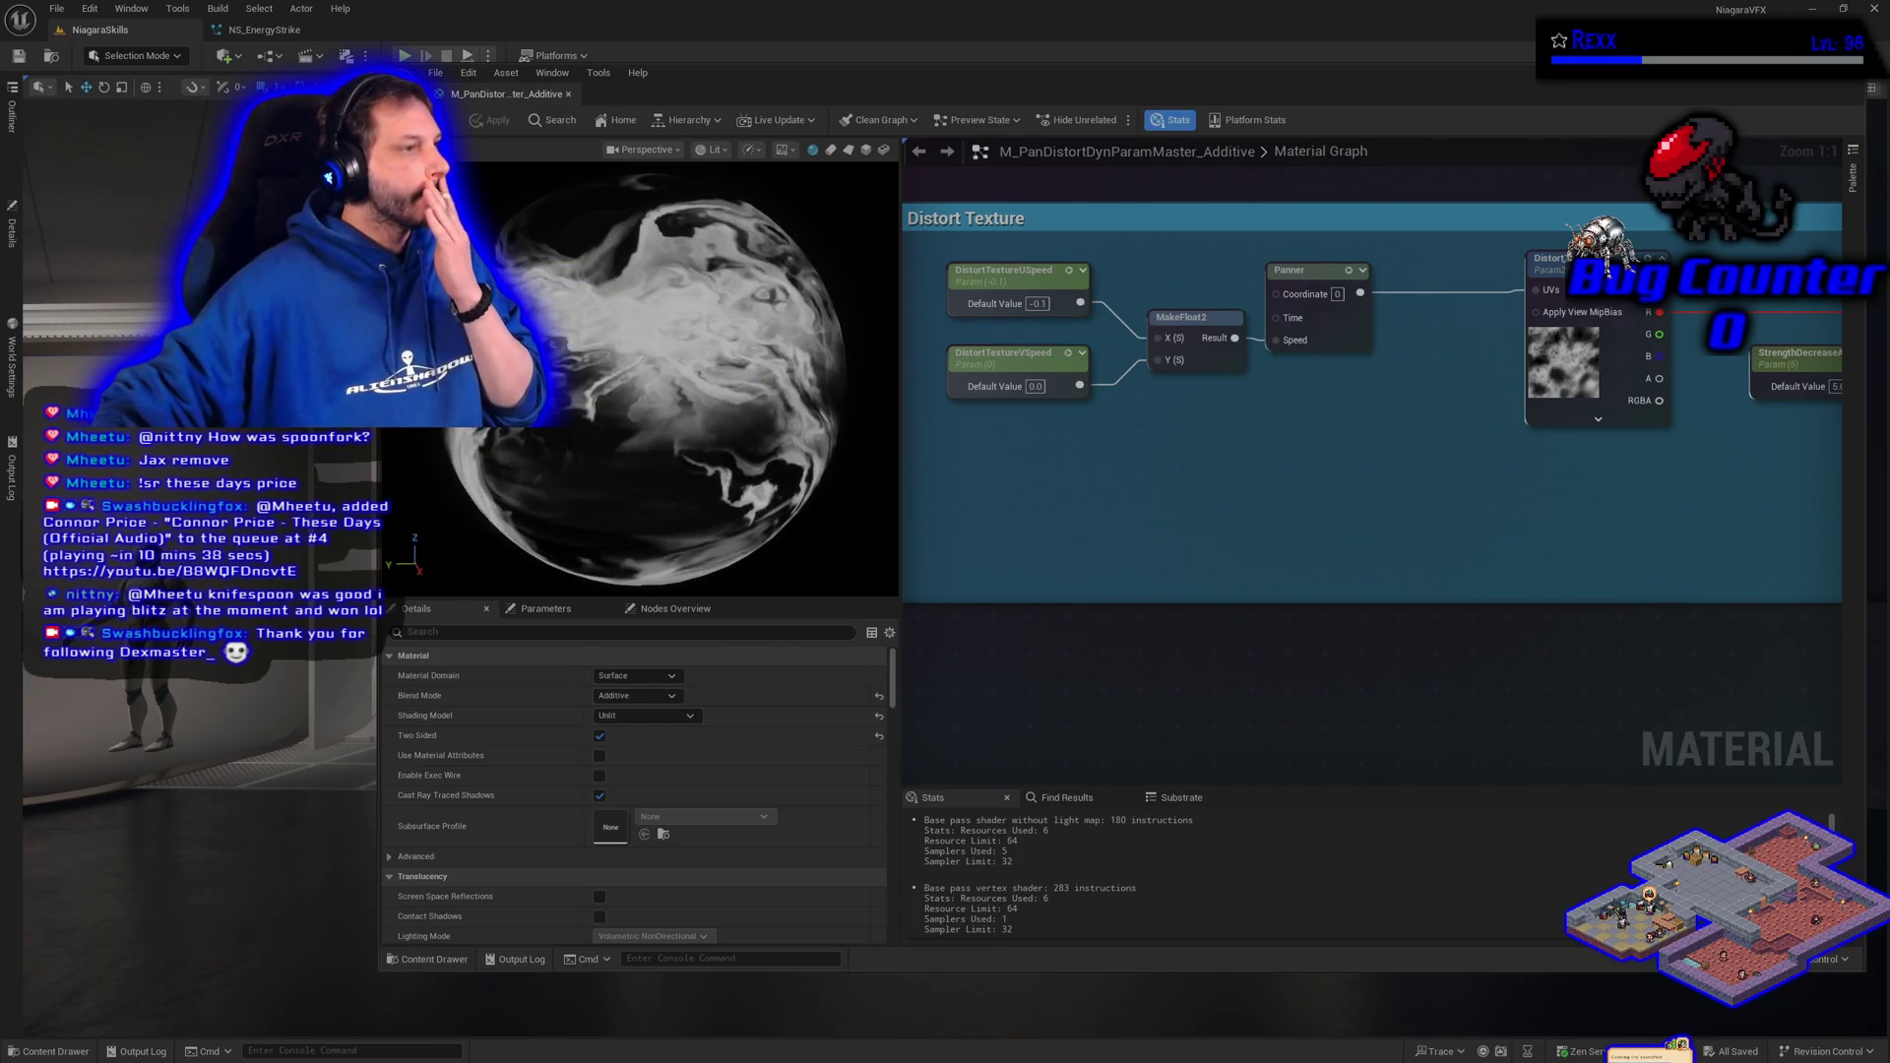
# - Add a Dynamic Parameter node via the 'dyn' search and place it under the distort speed parameters
pyautogui.rightClick(977, 515)
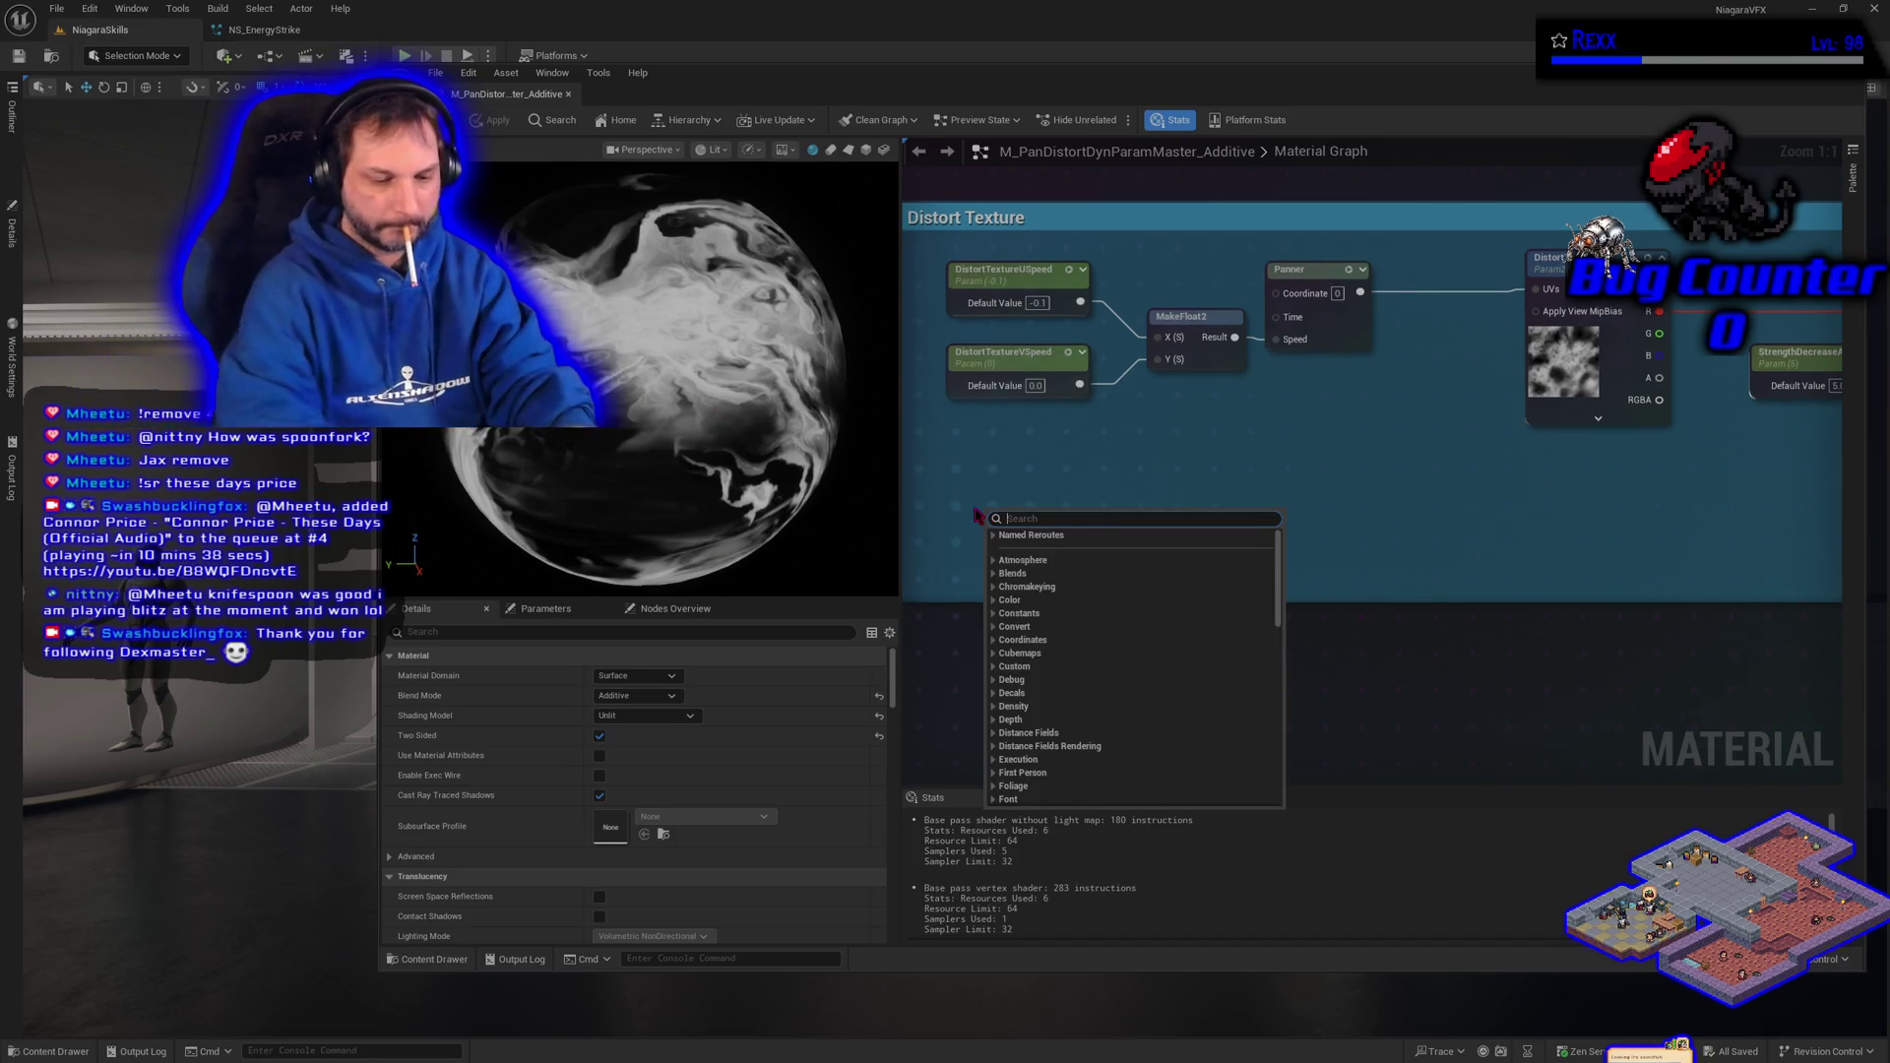
pyautogui.write('dyn')
pyautogui.press('Return')
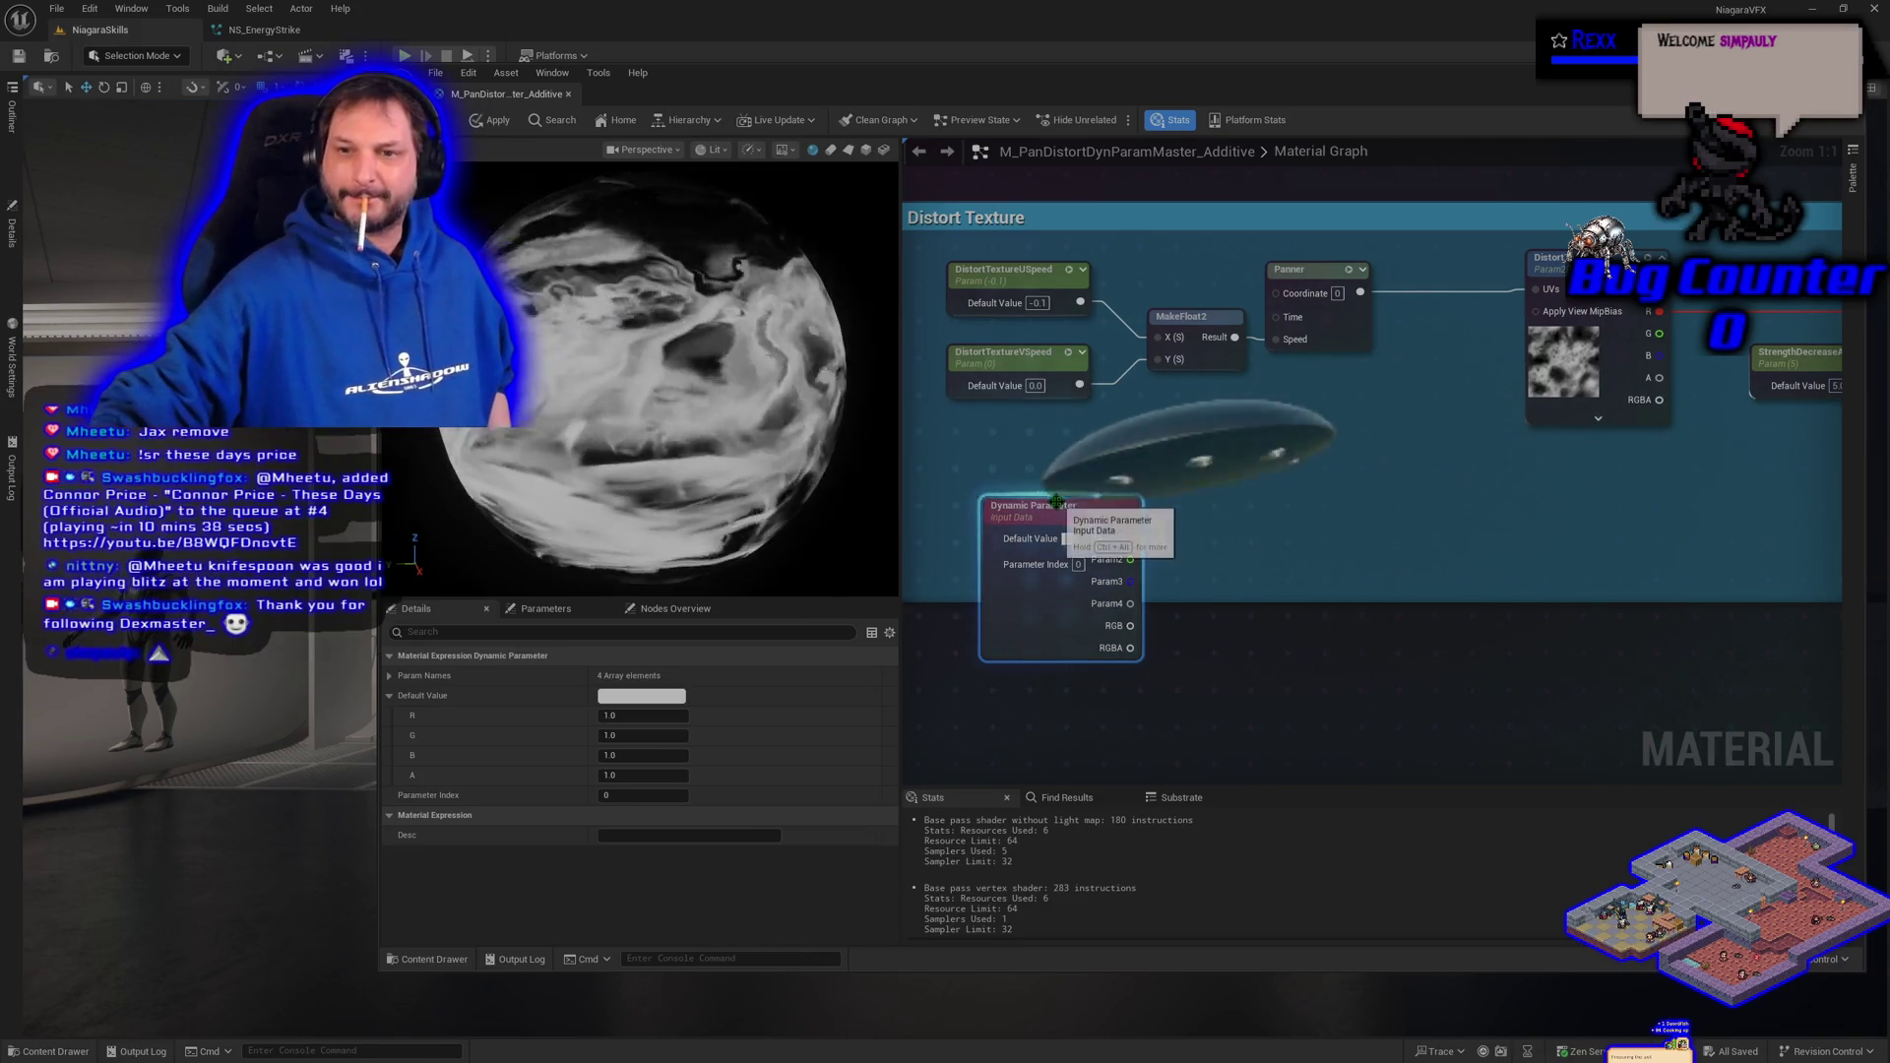
pyautogui.moveTo(1064, 518)
pyautogui.mouseDown()
pyautogui.moveTo(1063, 458)
pyautogui.moveTo(1028, 436)
pyautogui.mouseUp()
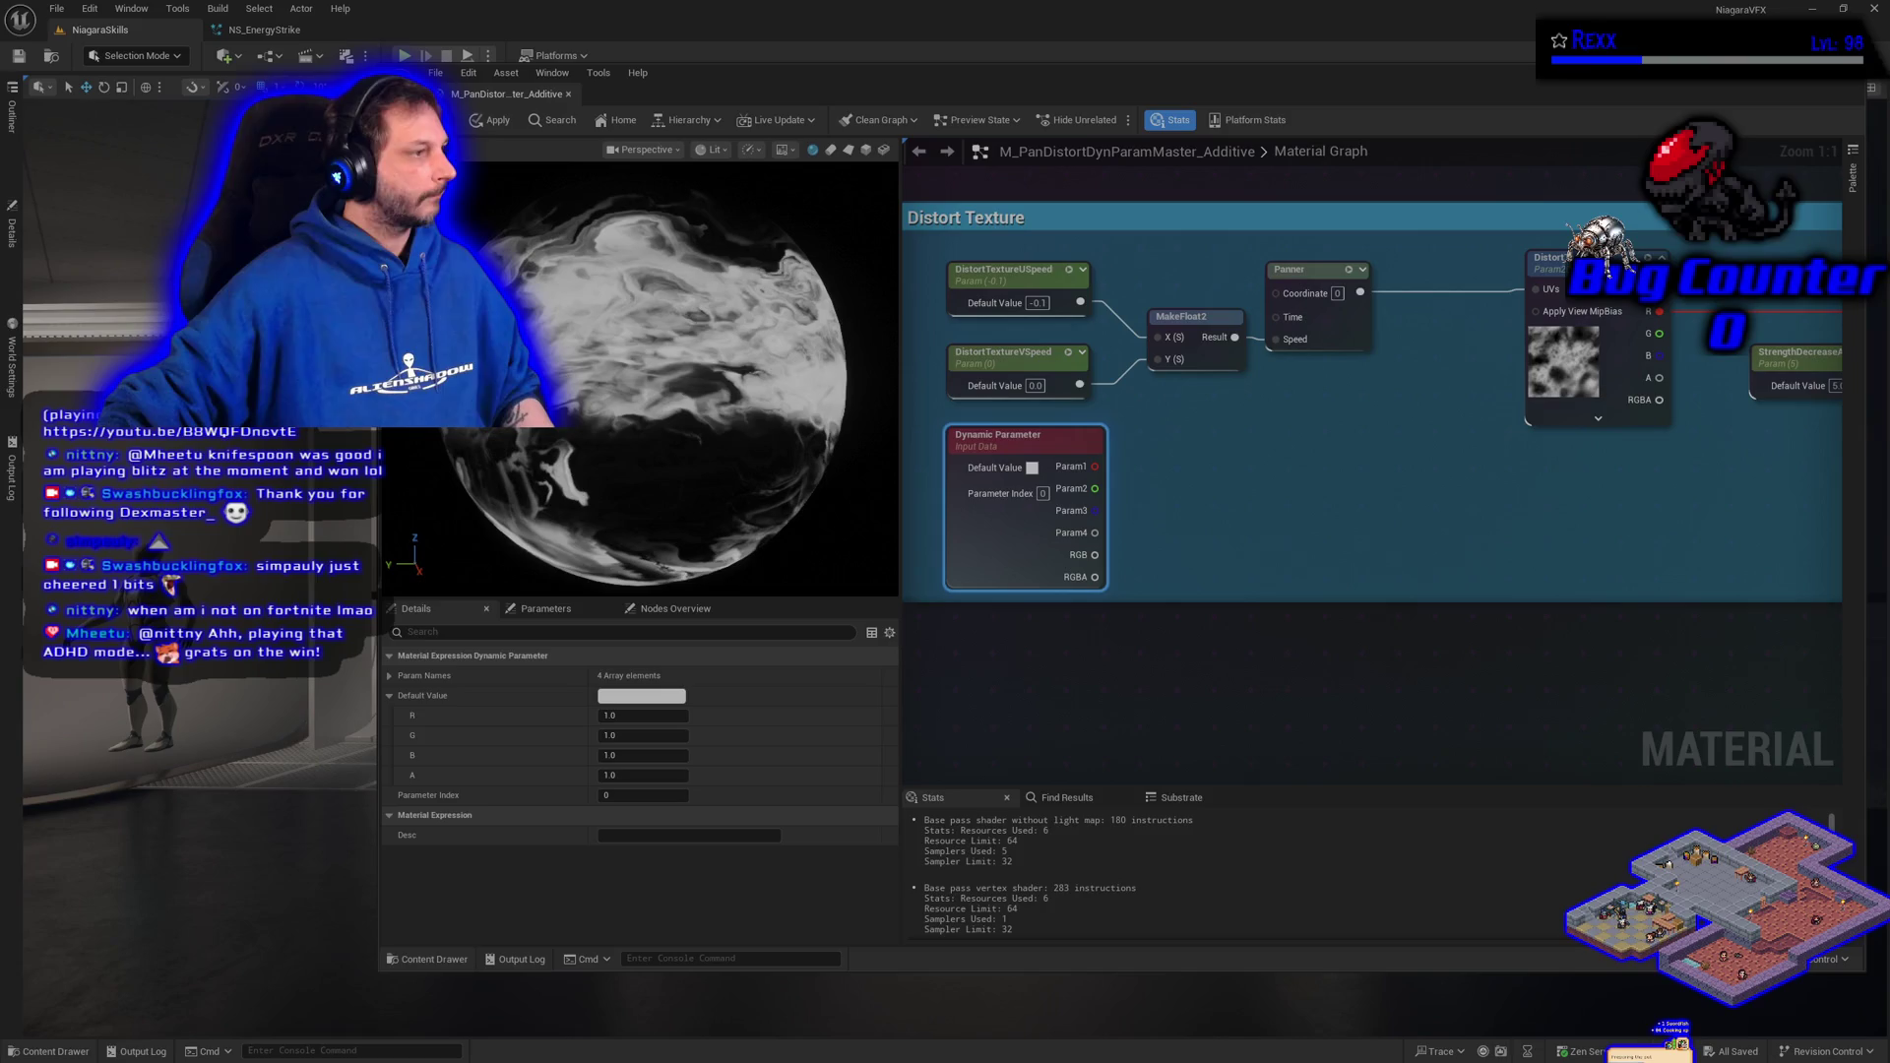
pyautogui.click(390, 676)
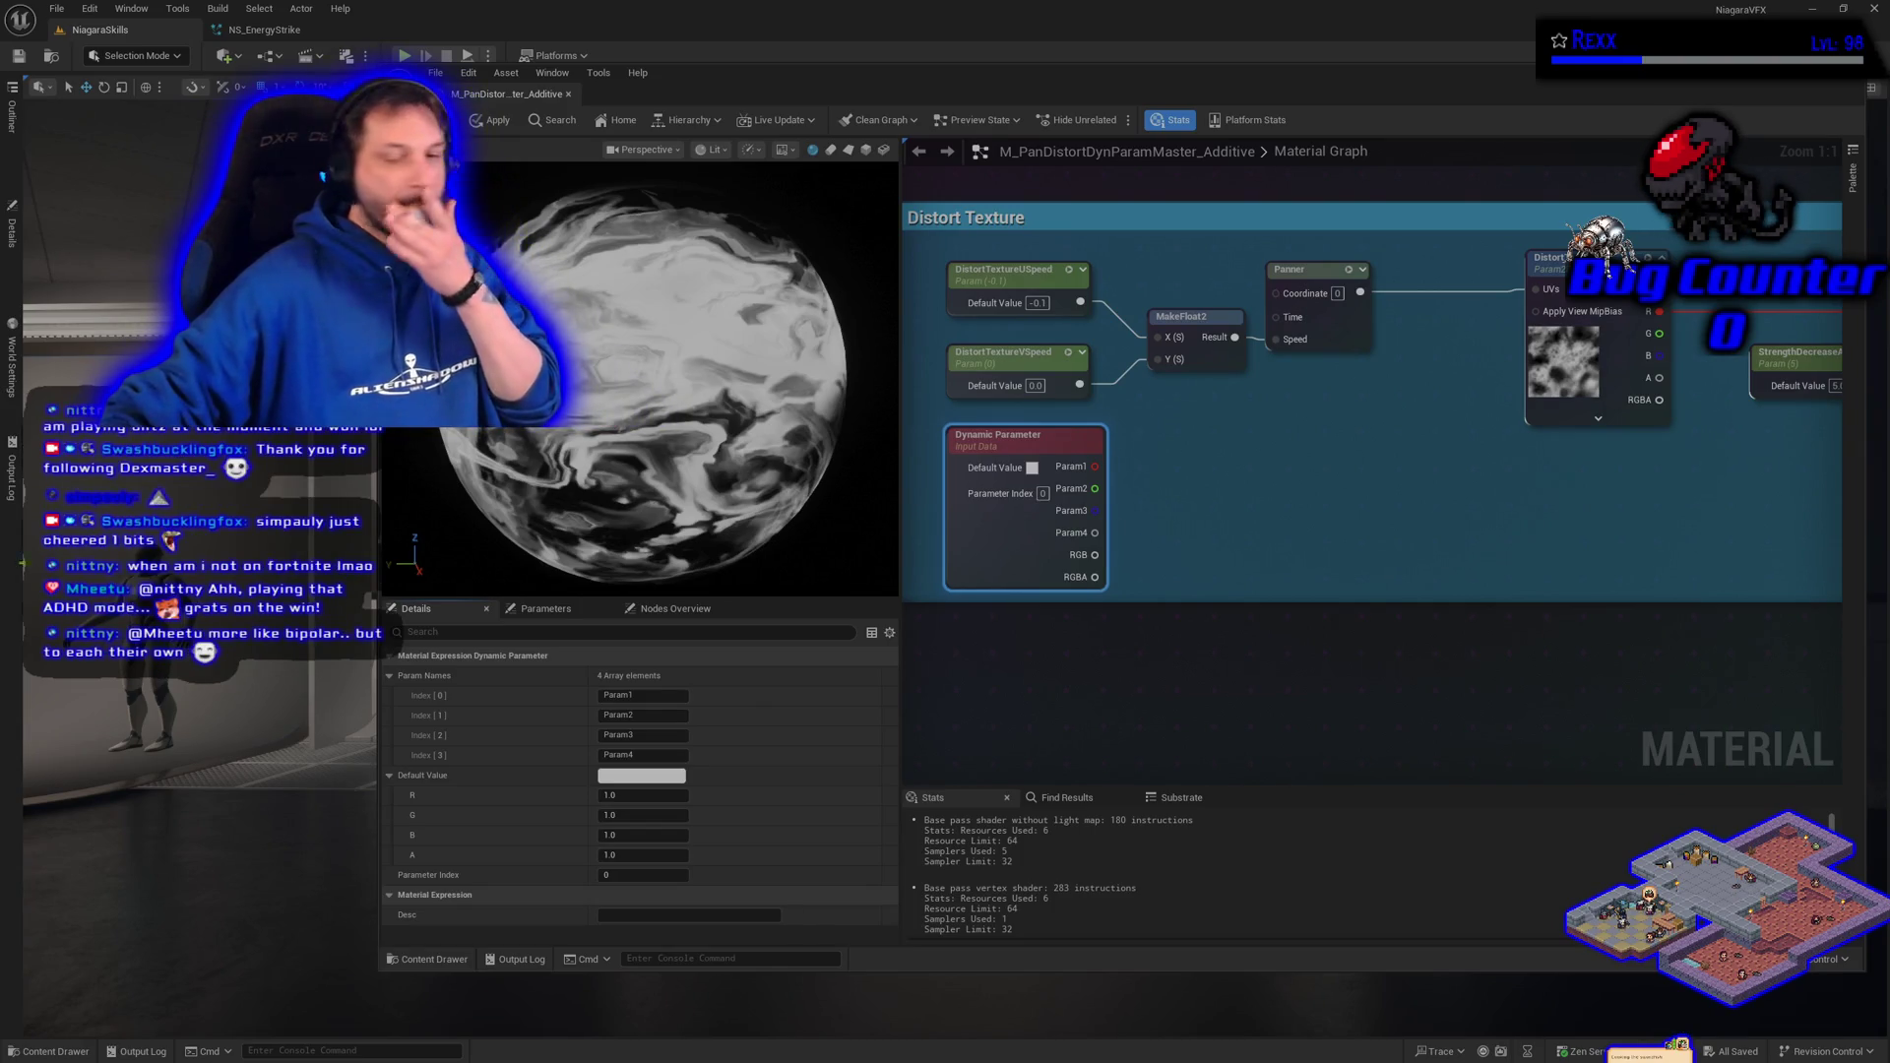
# - Rename the Dynamic Parameter's first output to DistortTextureUSpeed
pyautogui.click(645, 696)
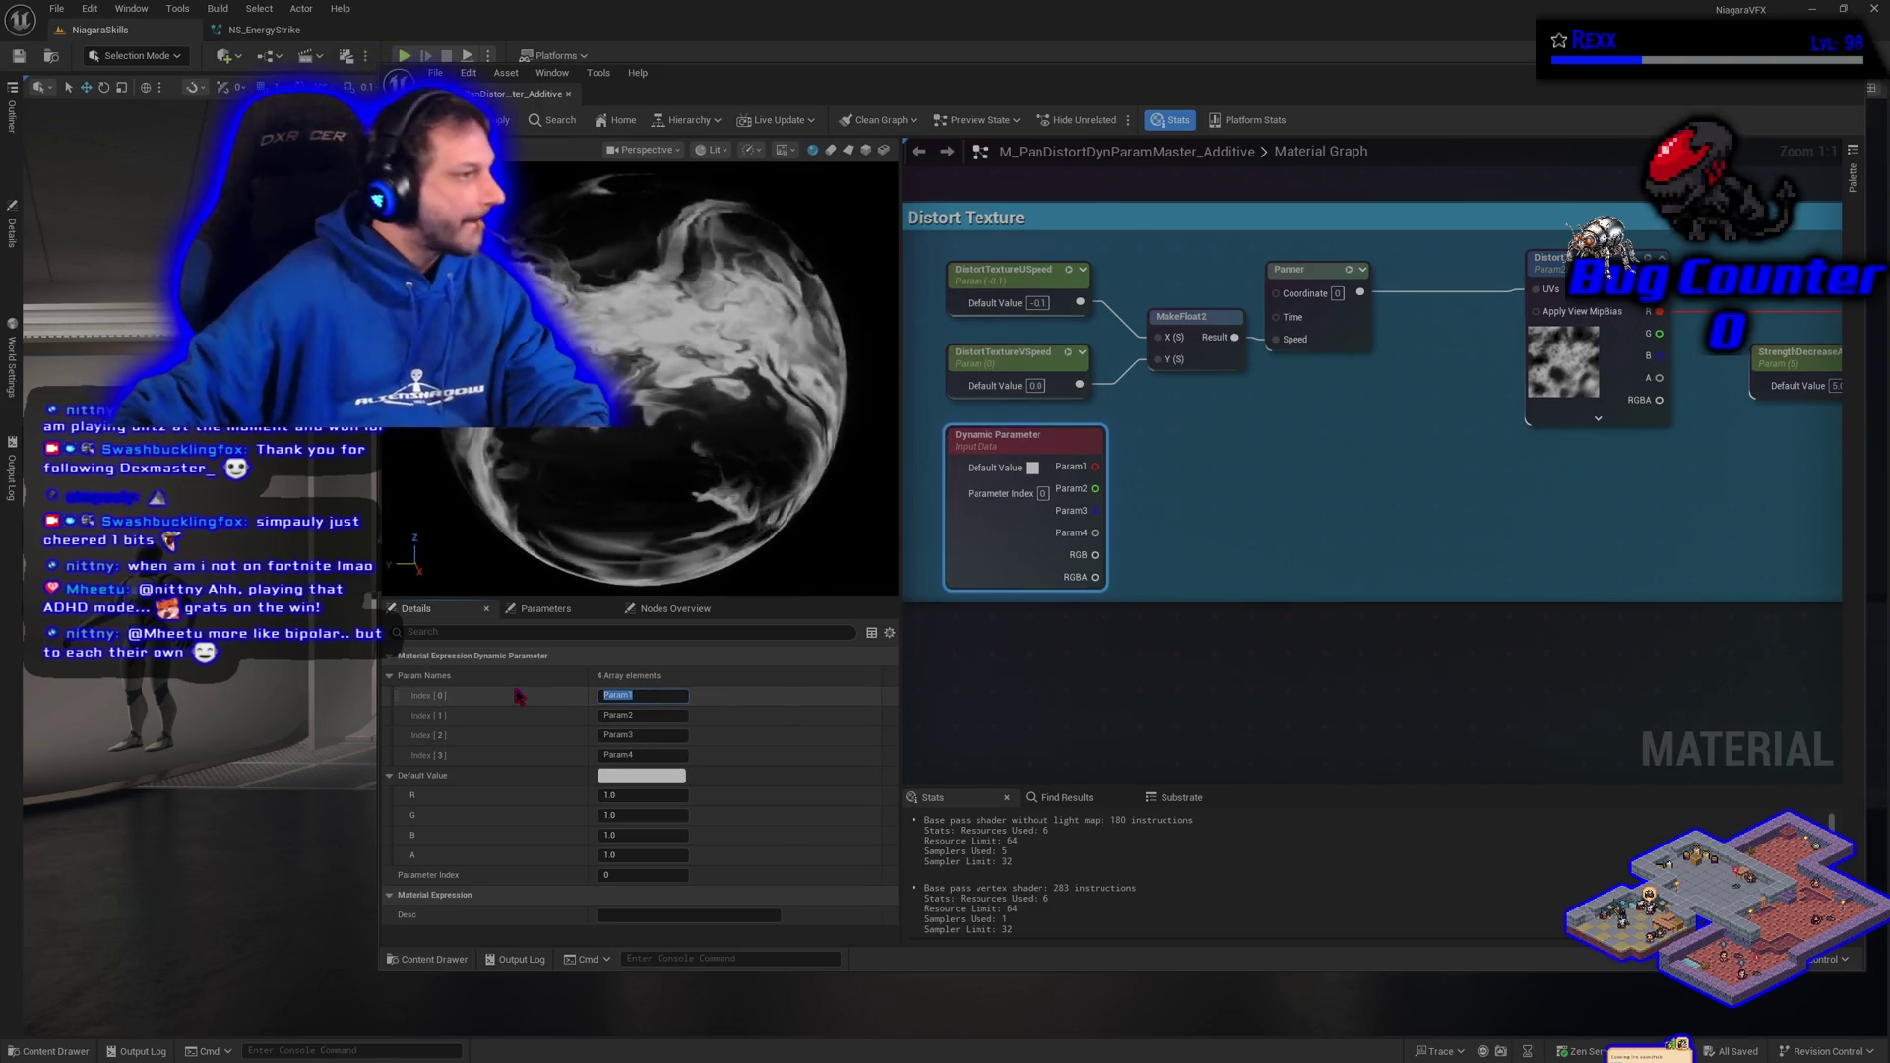
pyautogui.write('Dis')
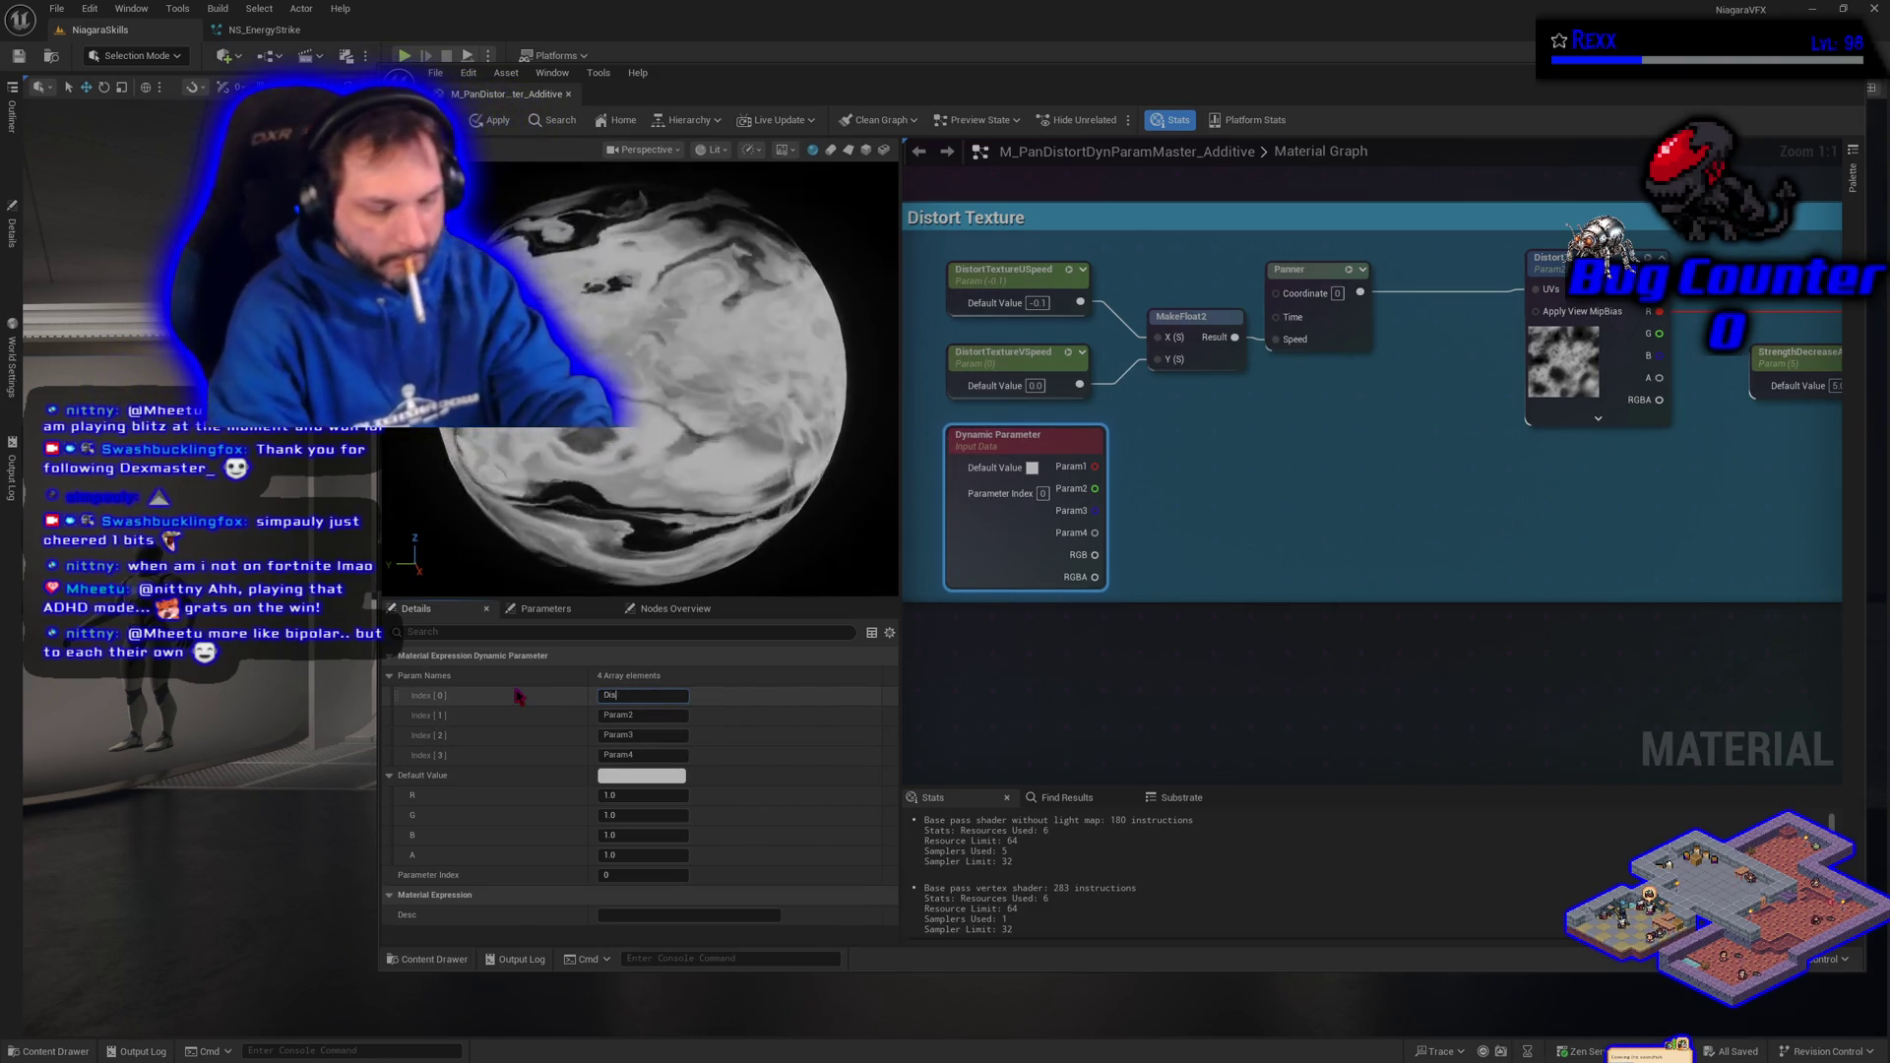
pyautogui.write('torTextureUpeed')
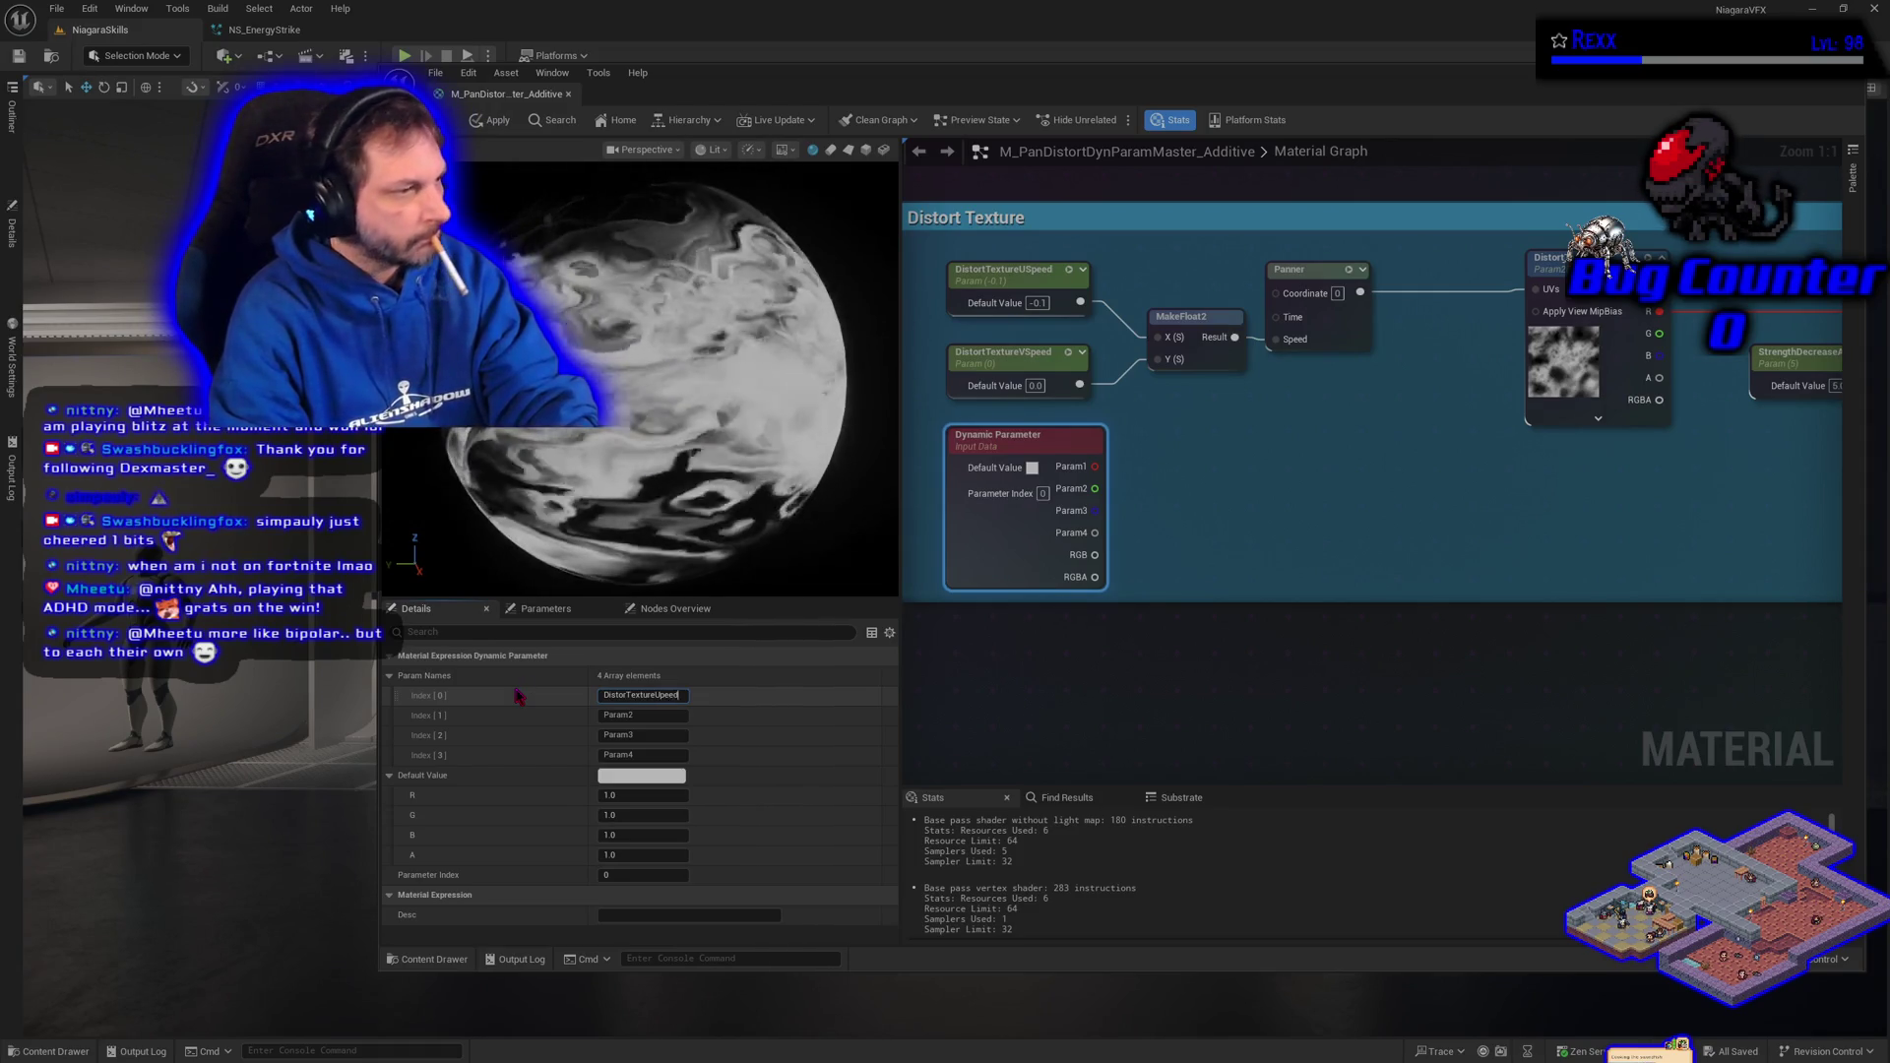
pyautogui.press('BackSpace')
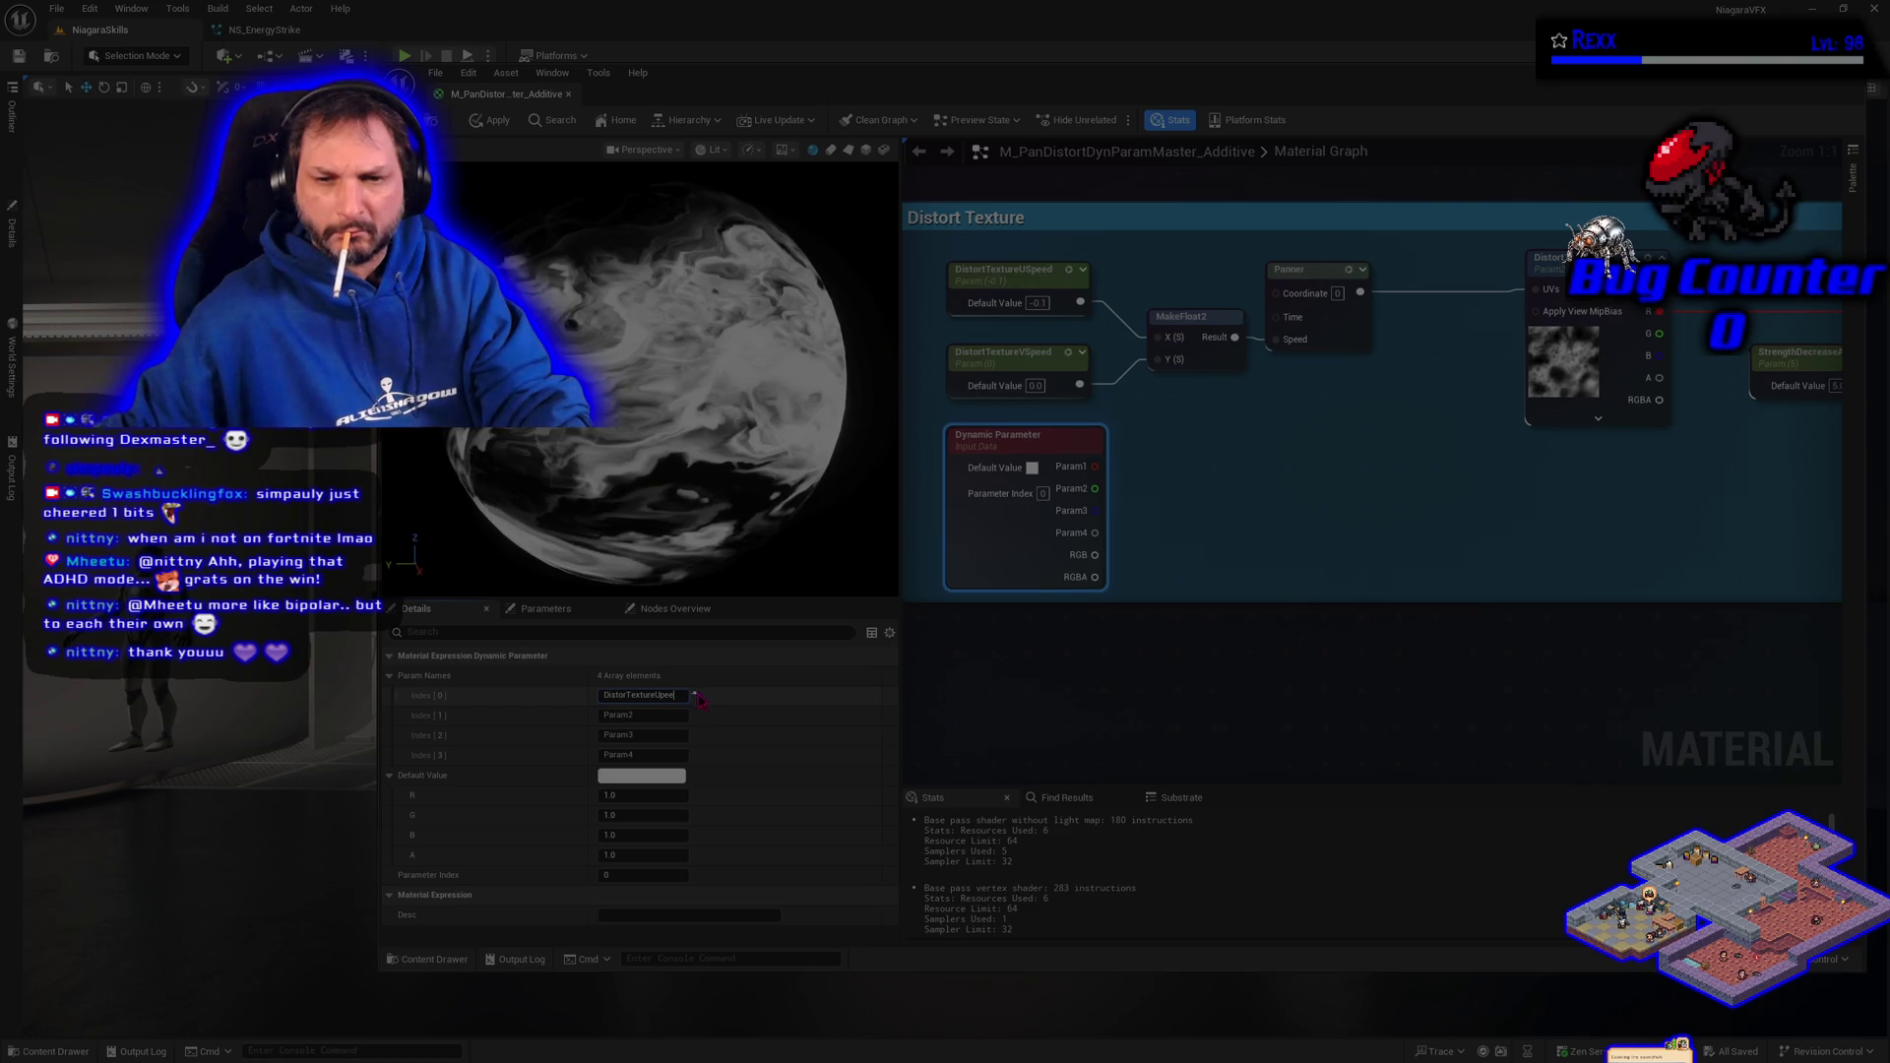
pyautogui.write('d')
pyautogui.press('Return')
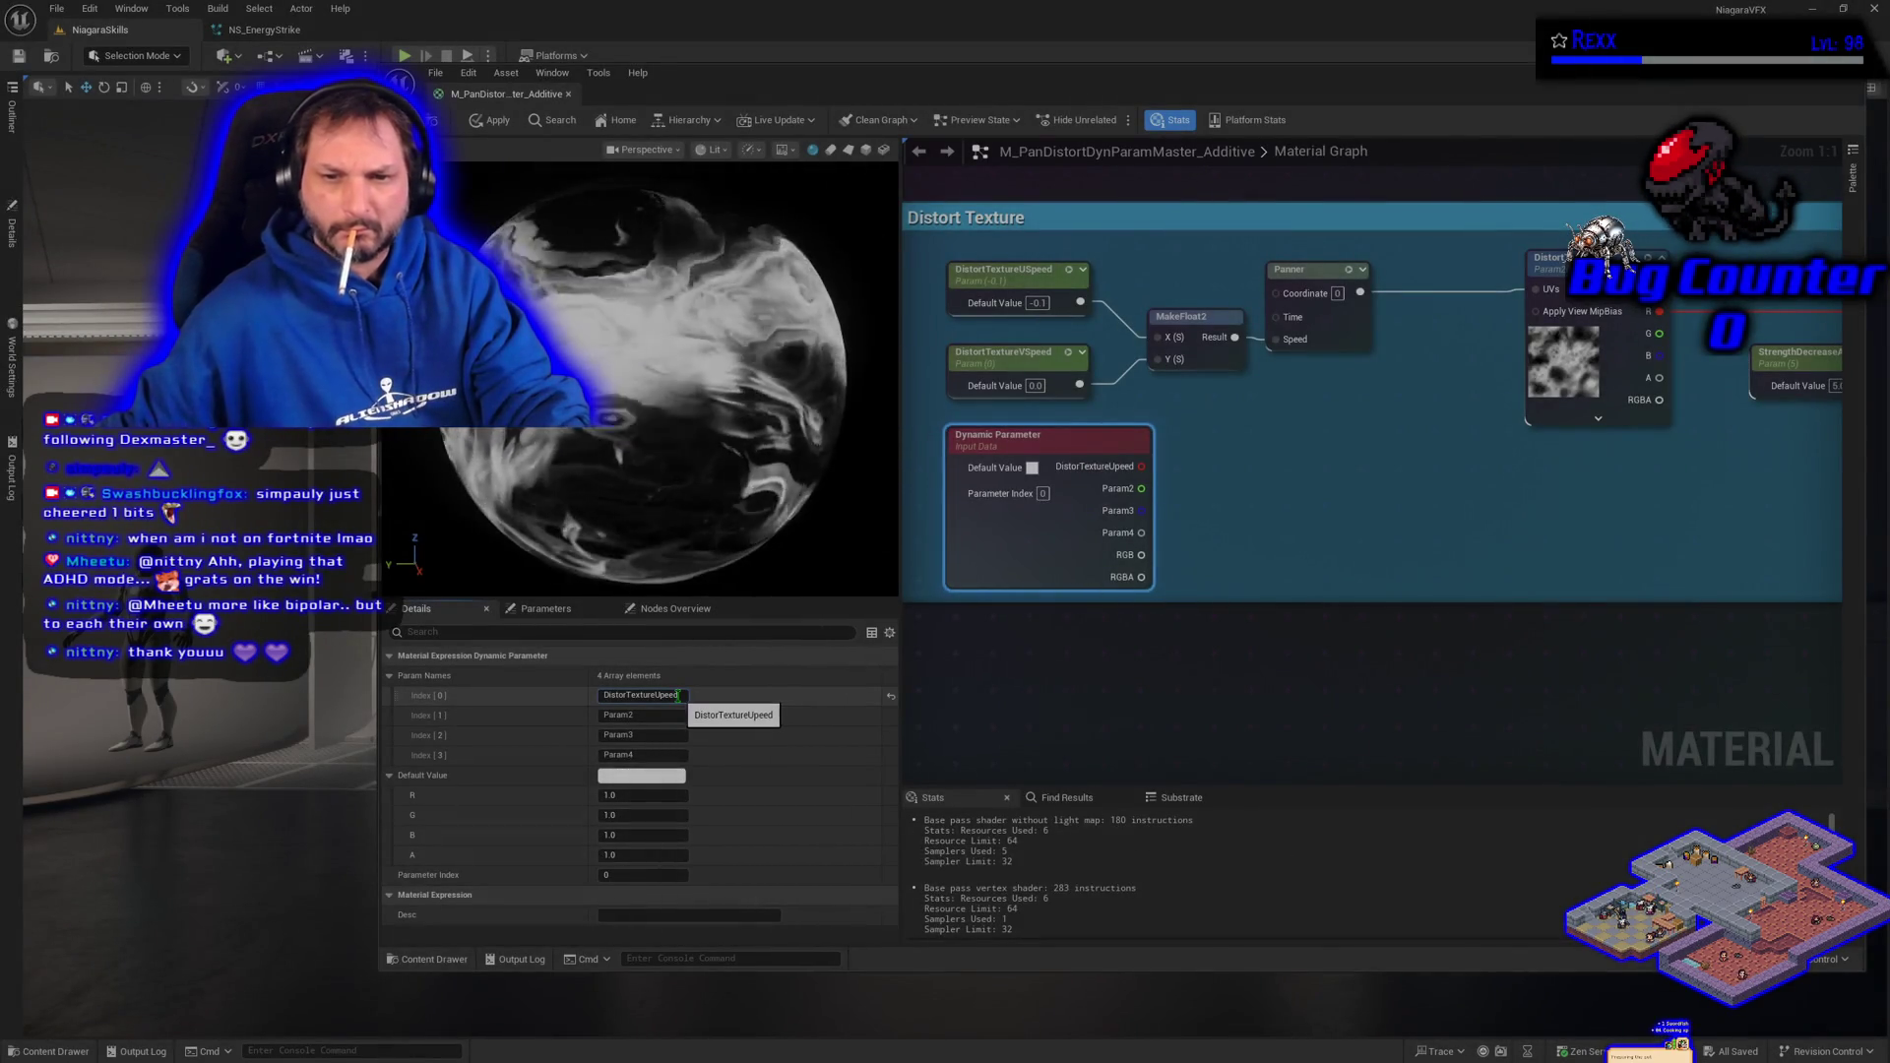
pyautogui.click(659, 695)
pyautogui.write('S')
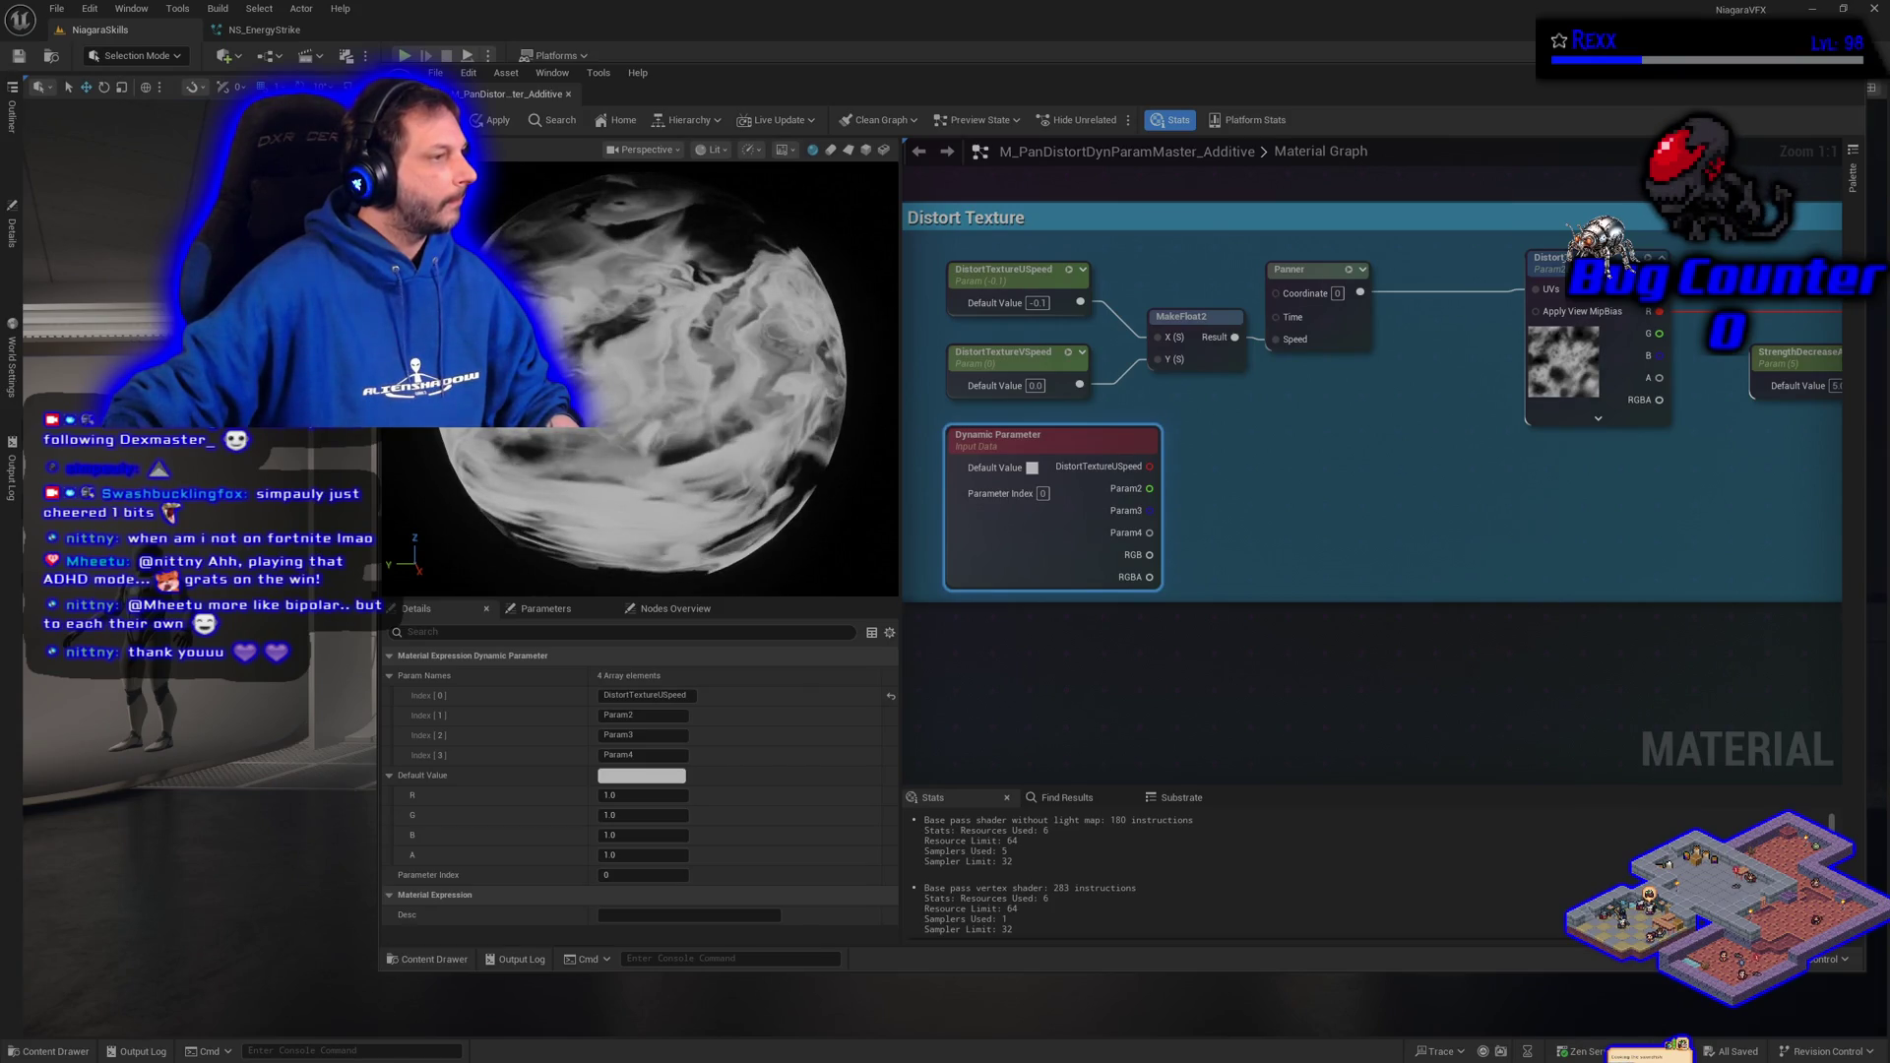
# - Set the first channel's default value (R) to -0.1
pyautogui.click(611, 795)
pyautogui.write('-0.1')
pyautogui.press('Return')
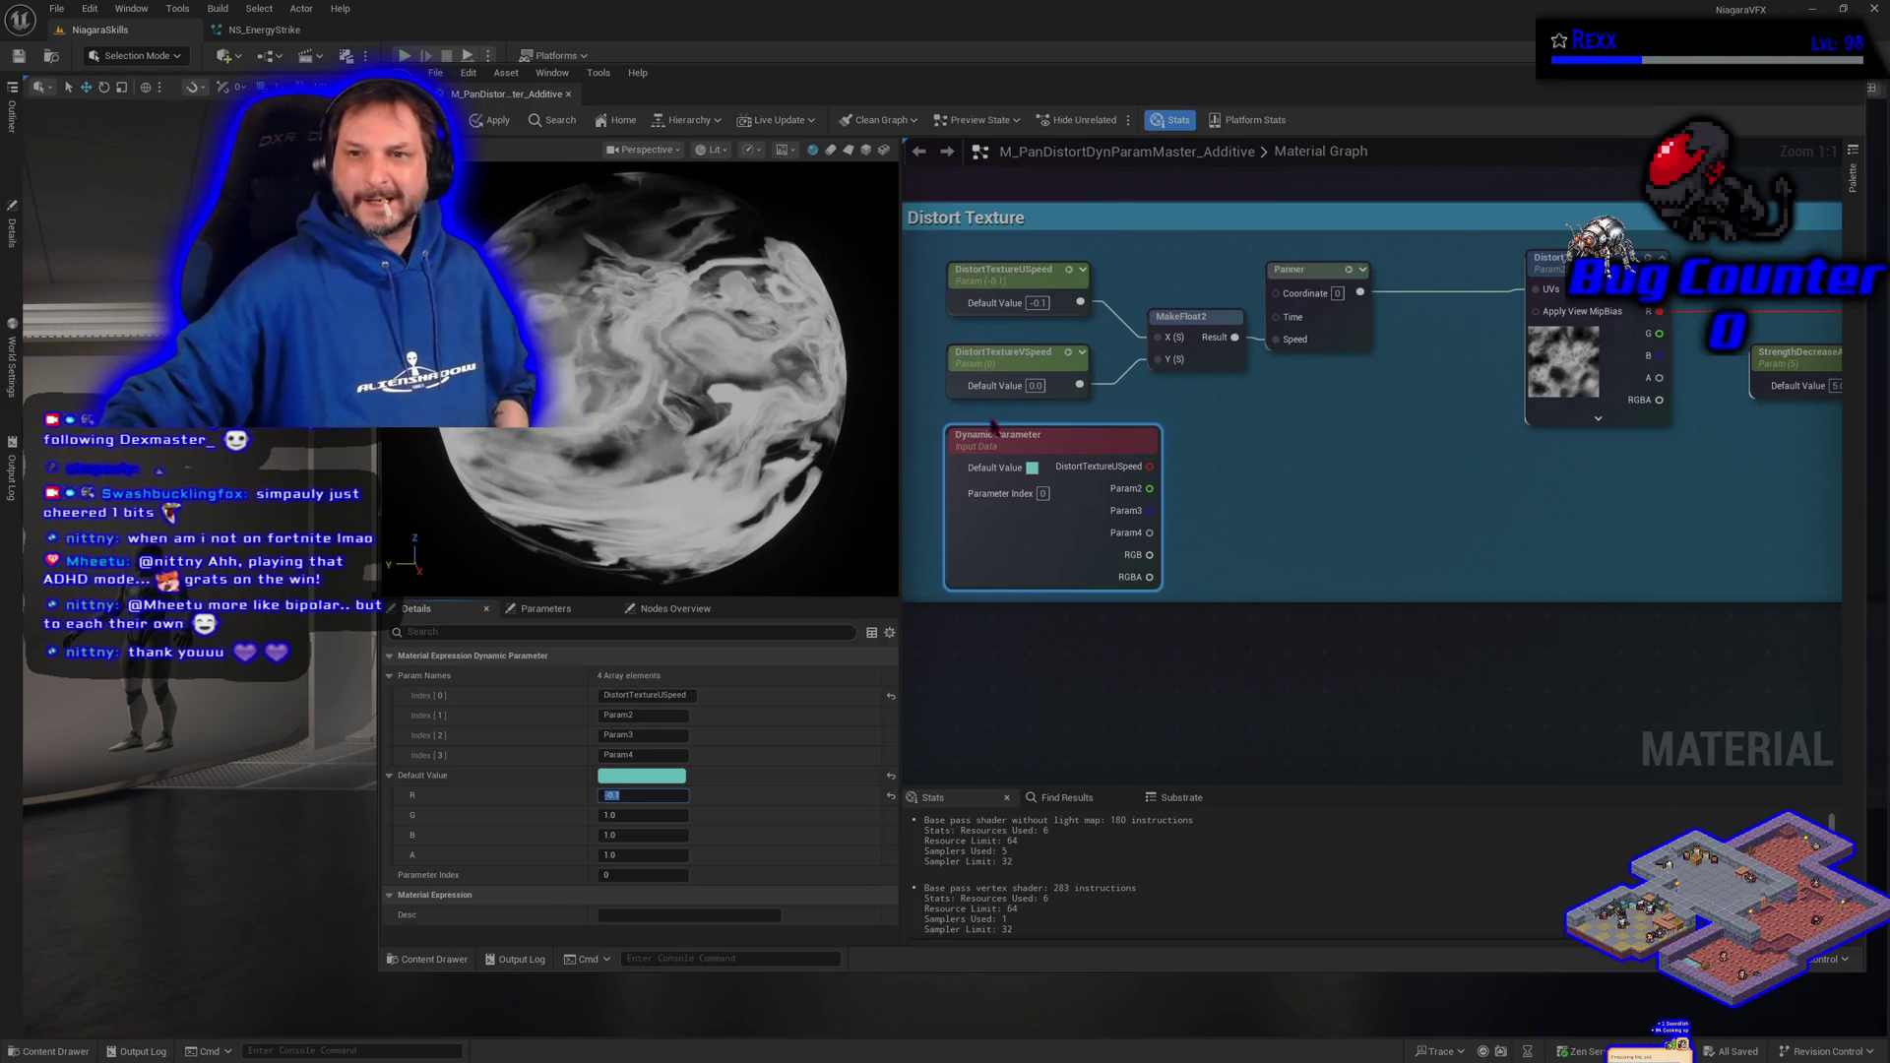
pyautogui.click(1005, 355)
# - Copy the DistortTextureVSpeed node name and paste it as the second output's name
pyautogui.click(1005, 355)
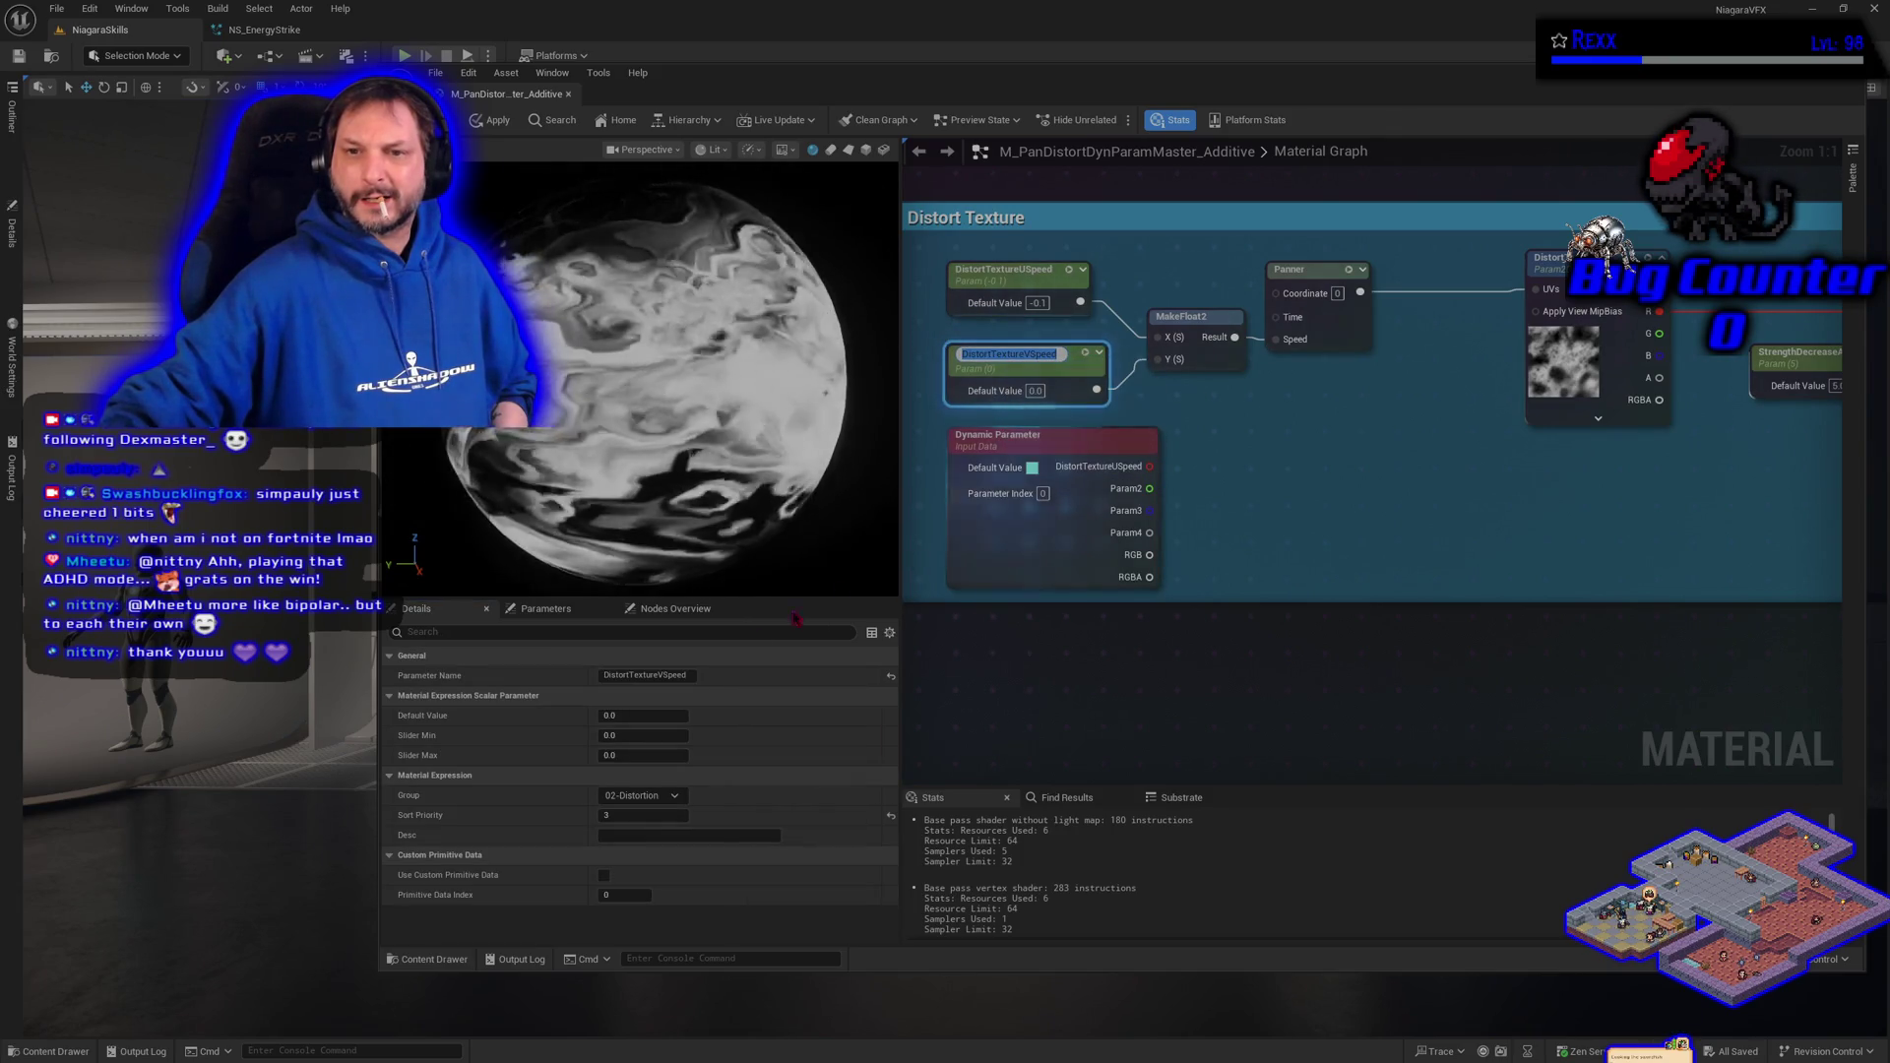
pyautogui.click(1004, 542)
pyautogui.doubleClick(659, 718)
pyautogui.write('DistortTextureVSpeed')
pyautogui.press('Return')
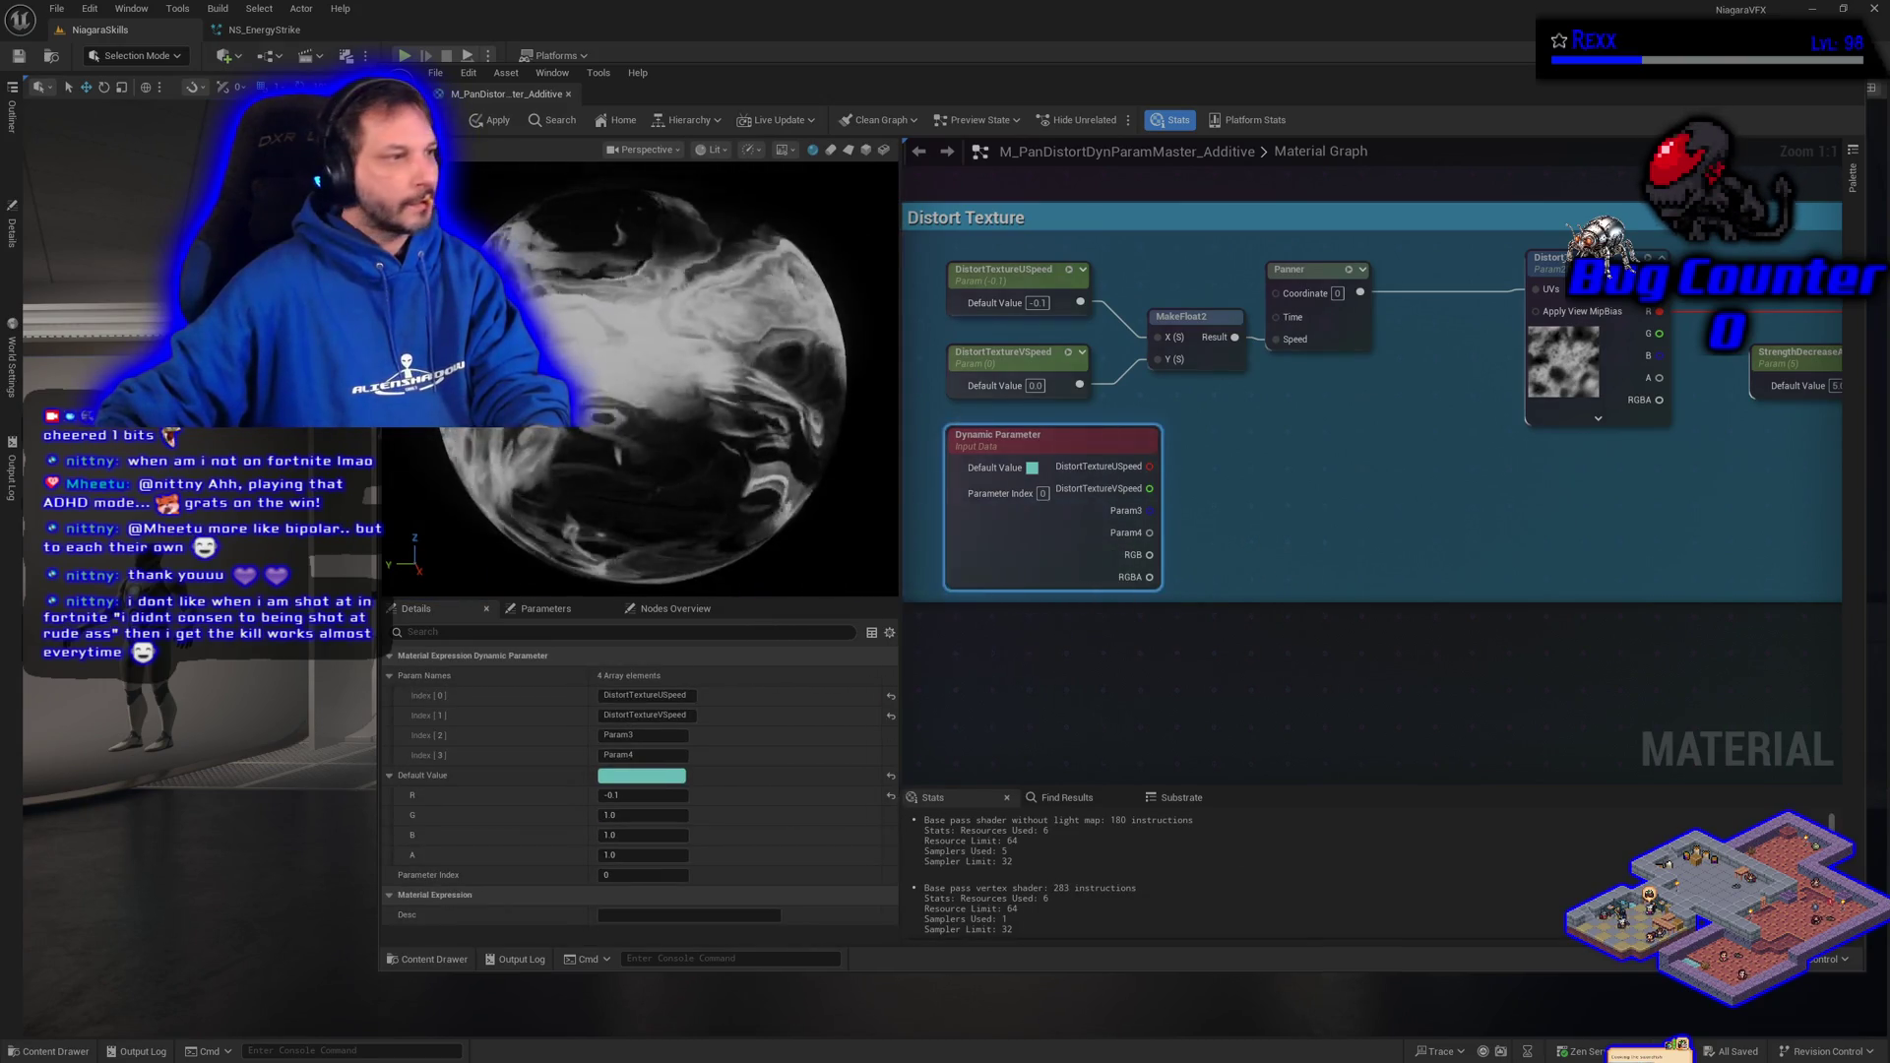
# - Set the second channel's default value (G) to 0.0 and save the material
pyautogui.click(645, 815)
pyautogui.write('0')
pyautogui.press('Return')
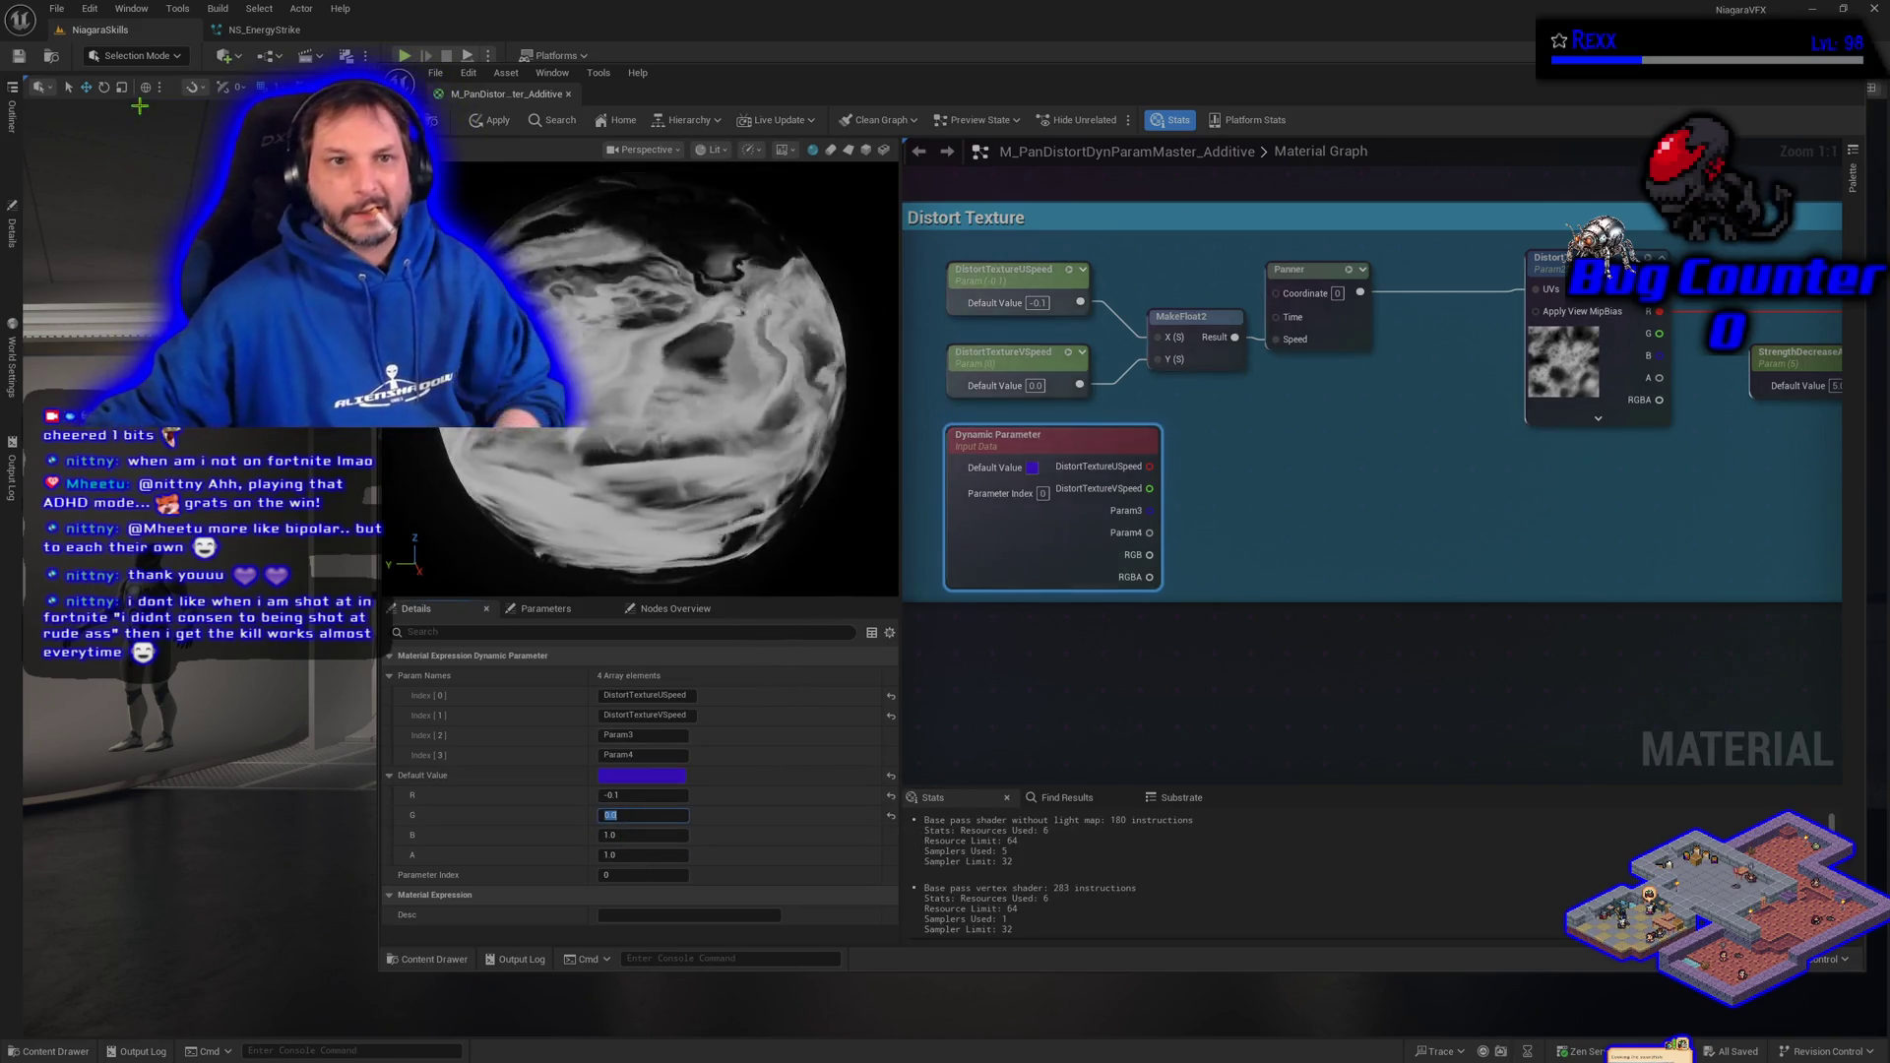
pyautogui.hotkey('ctrl', 's')
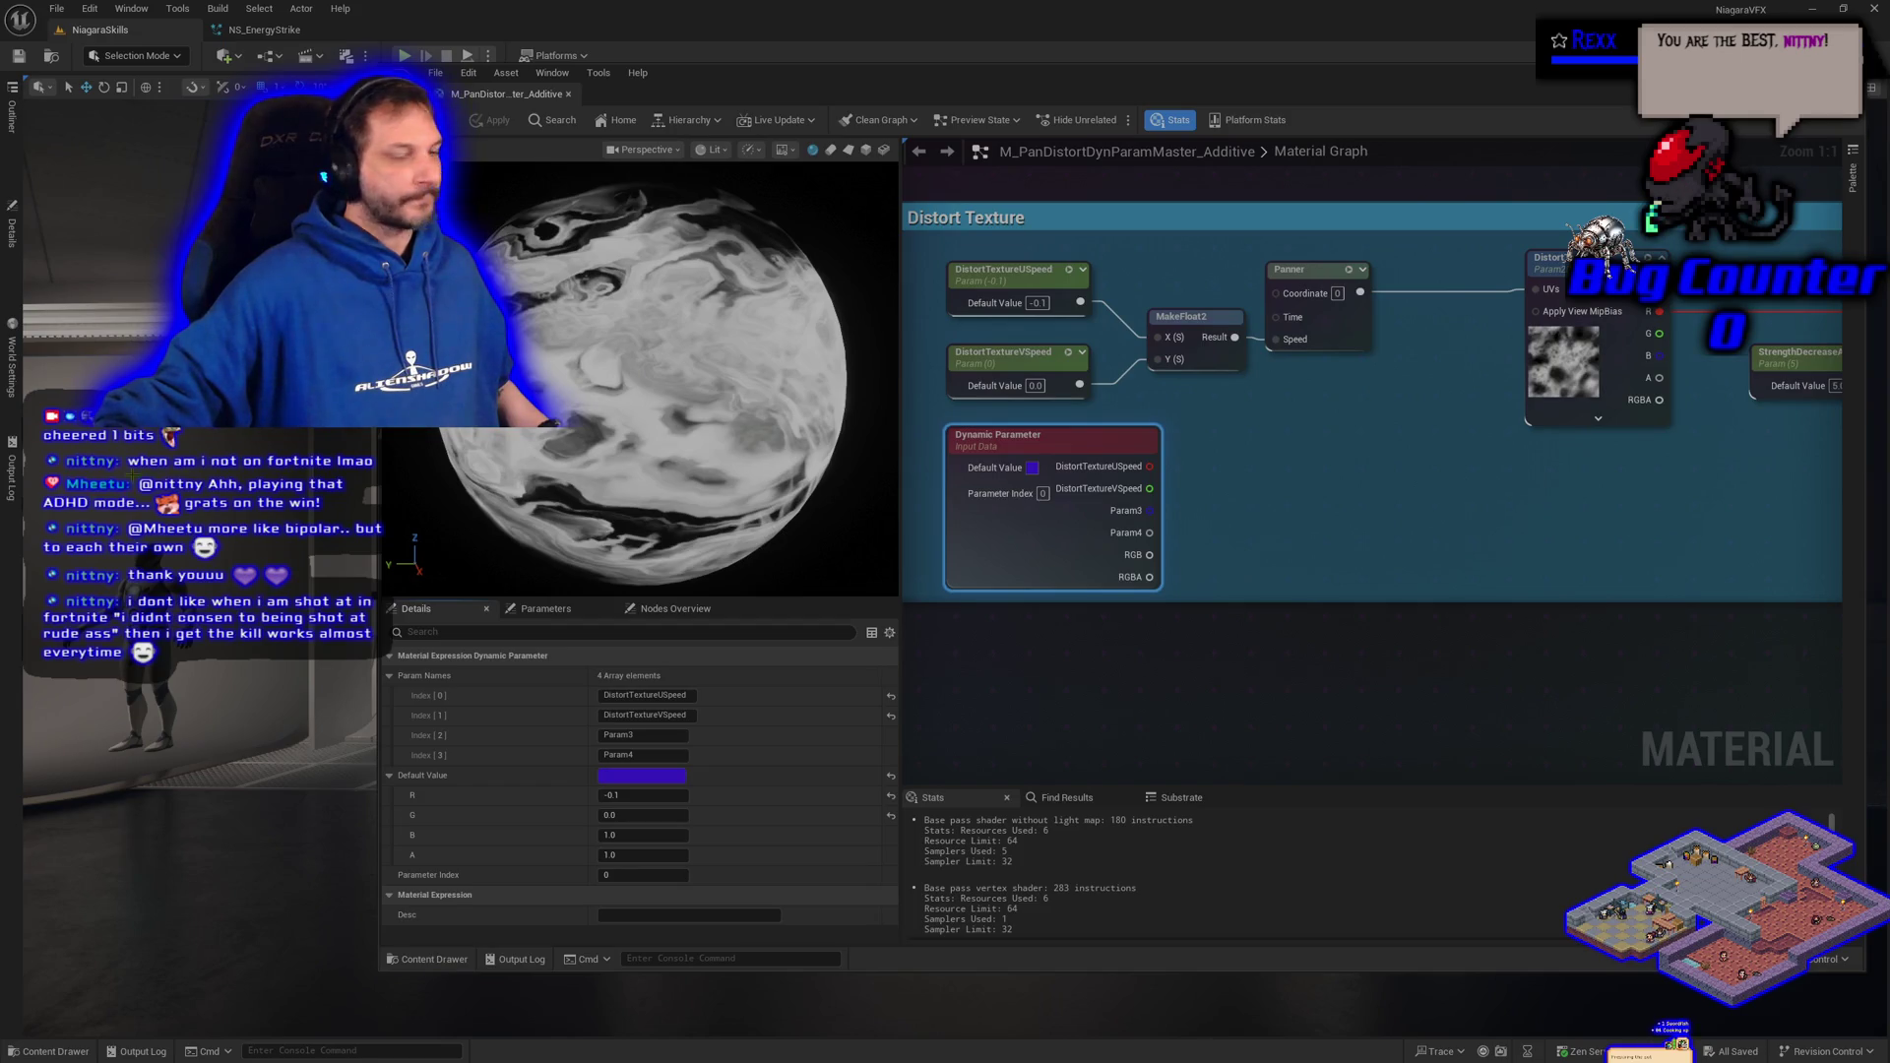
pyautogui.moveTo(1208, 612)
pyautogui.mouseDown()
pyautogui.moveTo(1207, 197)
pyautogui.moveTo(1162, 88)
pyautogui.moveTo(1044, 10)
pyautogui.moveTo(1139, 553)
pyautogui.mouseUp()
# - Copy the name text from the MainTextureUSpeed parameter node
pyautogui.scroll(-3, 1139, 553)
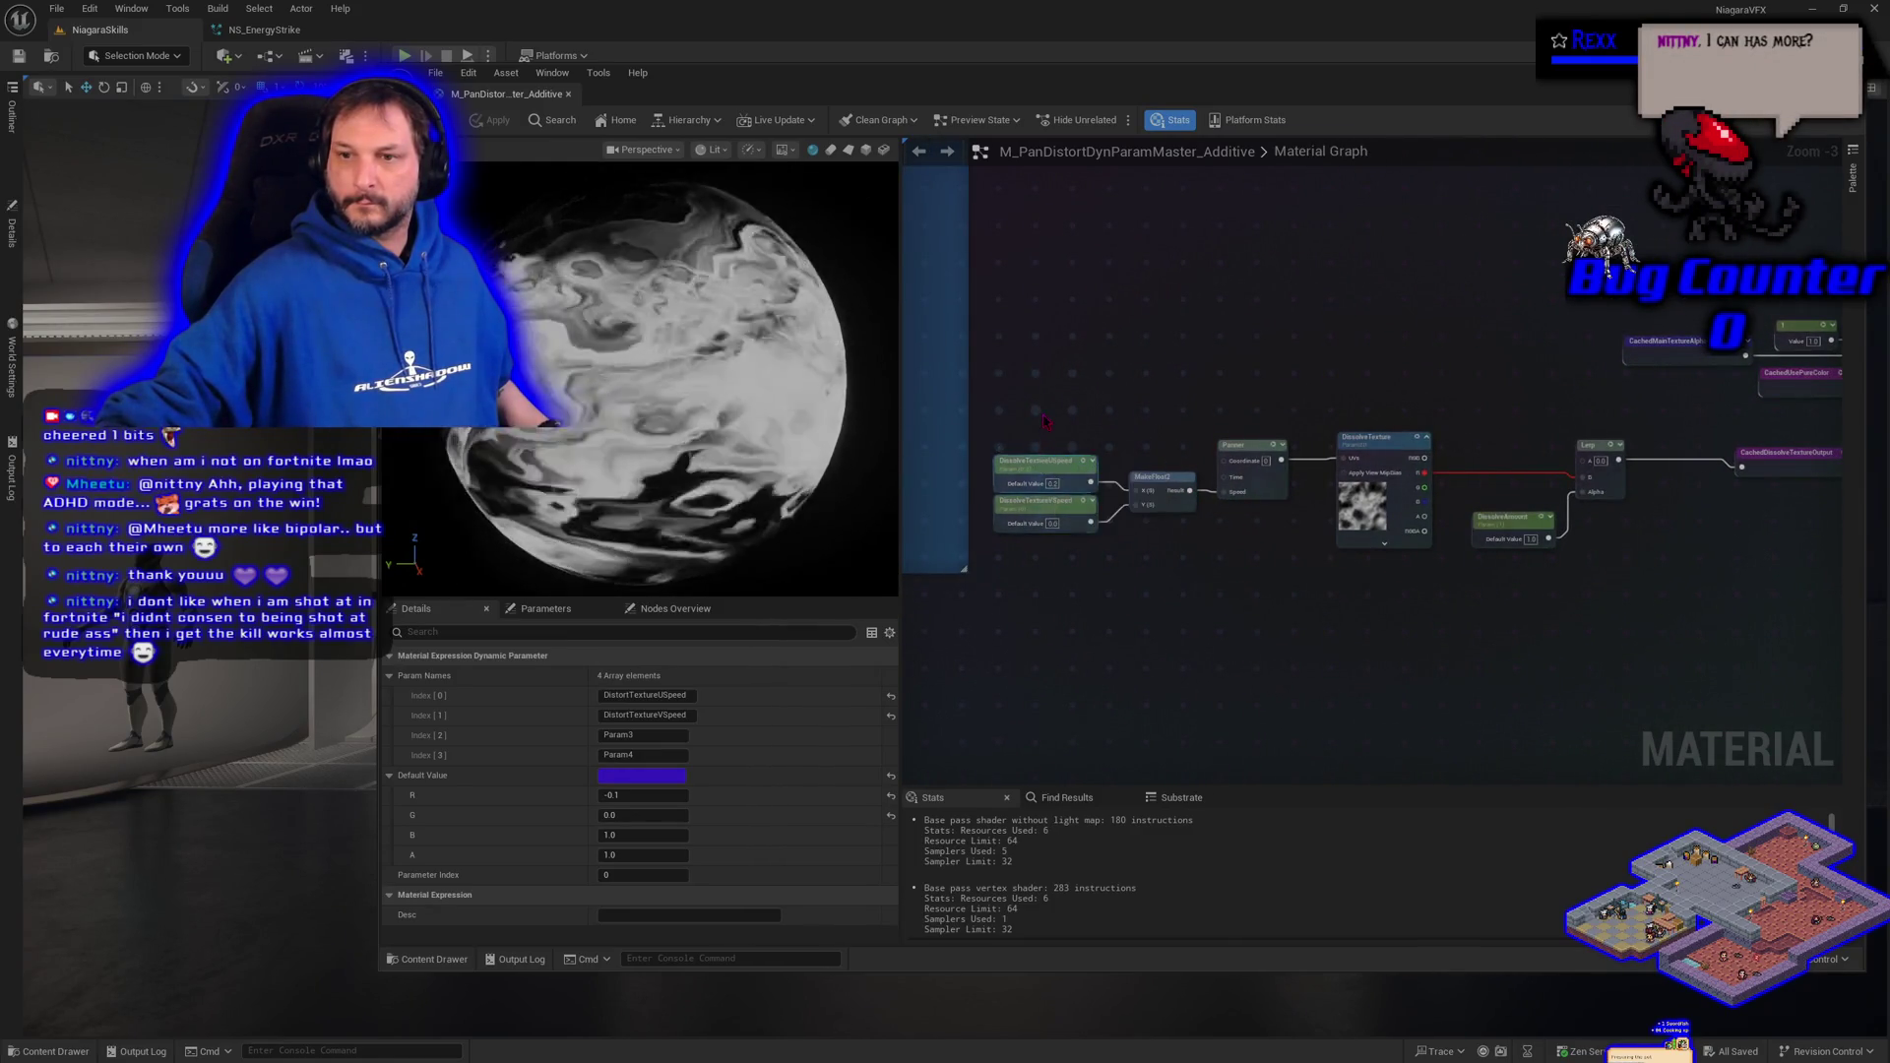
pyautogui.scroll(-6, 1046, 422)
pyautogui.scroll(9, 1045, 422)
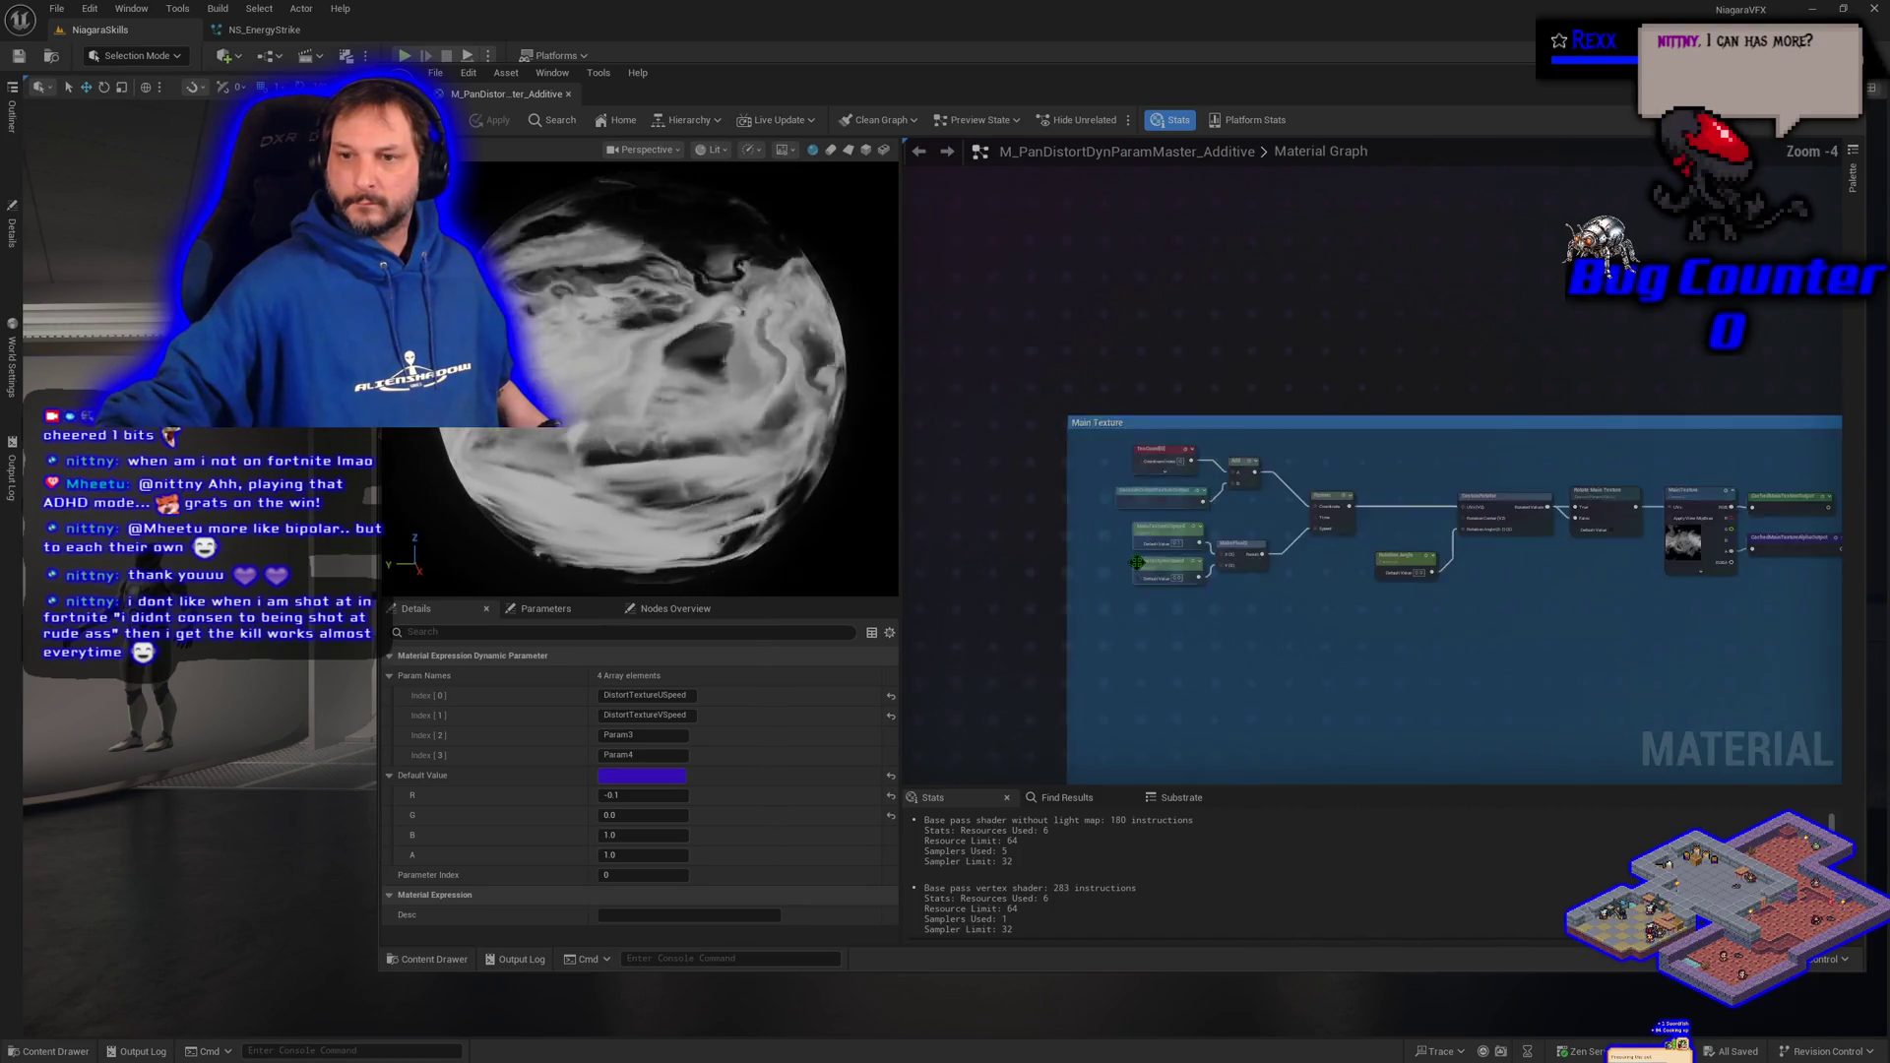
pyautogui.click(1166, 501)
pyautogui.doubleClick(1170, 492)
pyautogui.hotkey('ctrl', 'c')
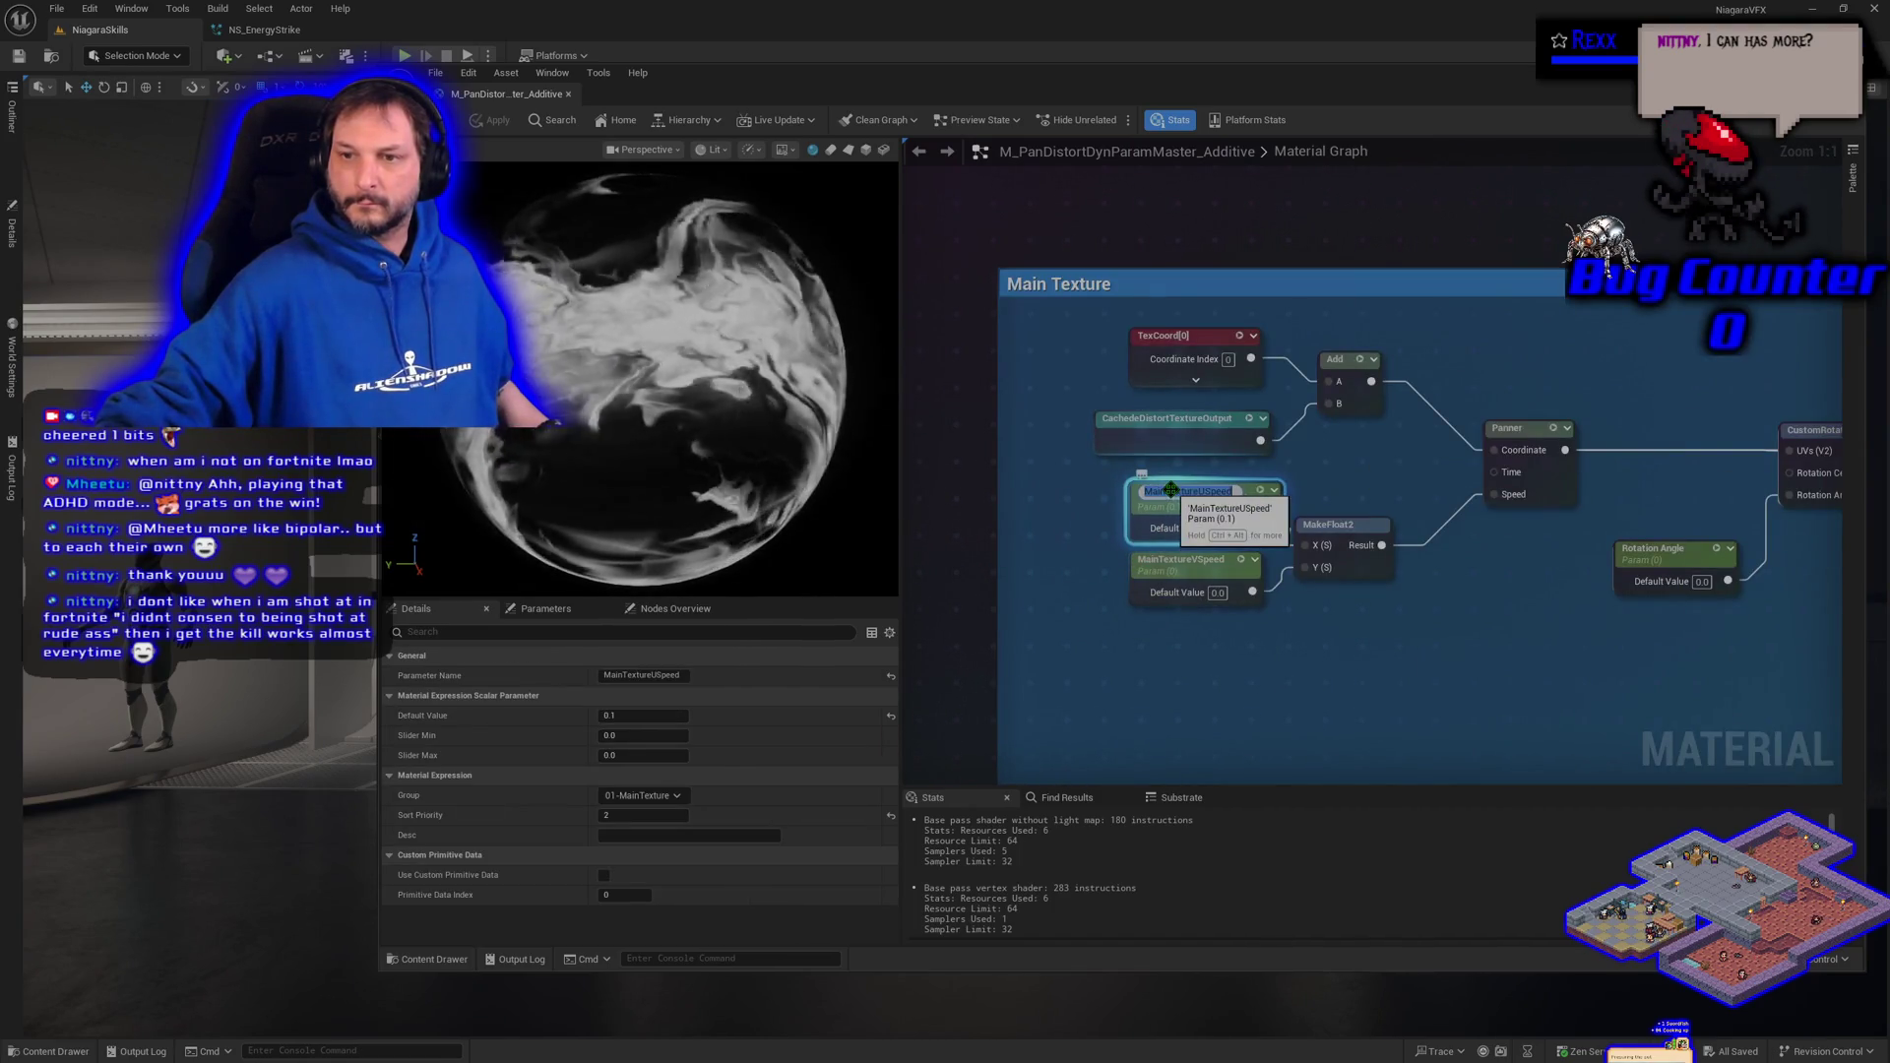
pyautogui.rightClick(1175, 496)
pyautogui.press('Escape')
# - Name the third and fourth outputs MainTextureUSpeed and MainTextureVSpeed
pyautogui.click(1700, 685)
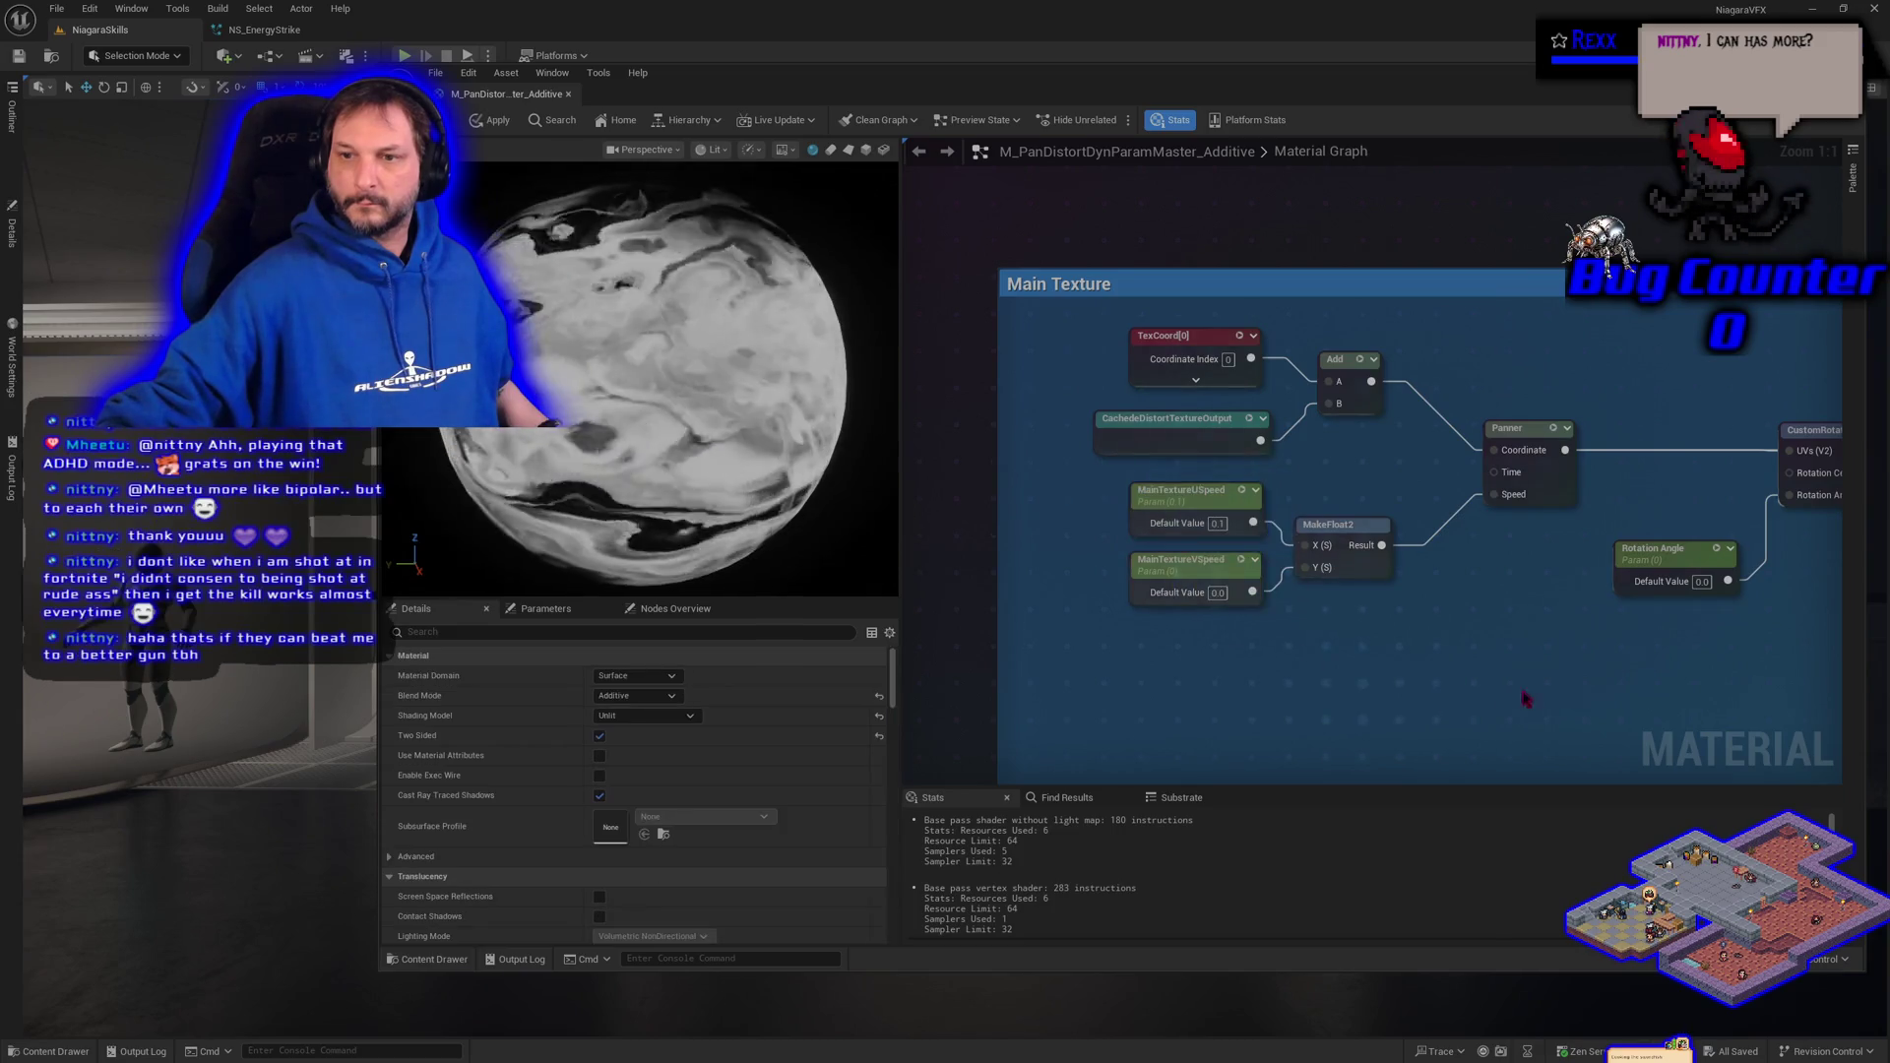
pyautogui.moveTo(1700, 685); pyautogui.dragTo(900, 610)
pyautogui.scroll(-5, 900, 610)
pyautogui.click(1408, 537)
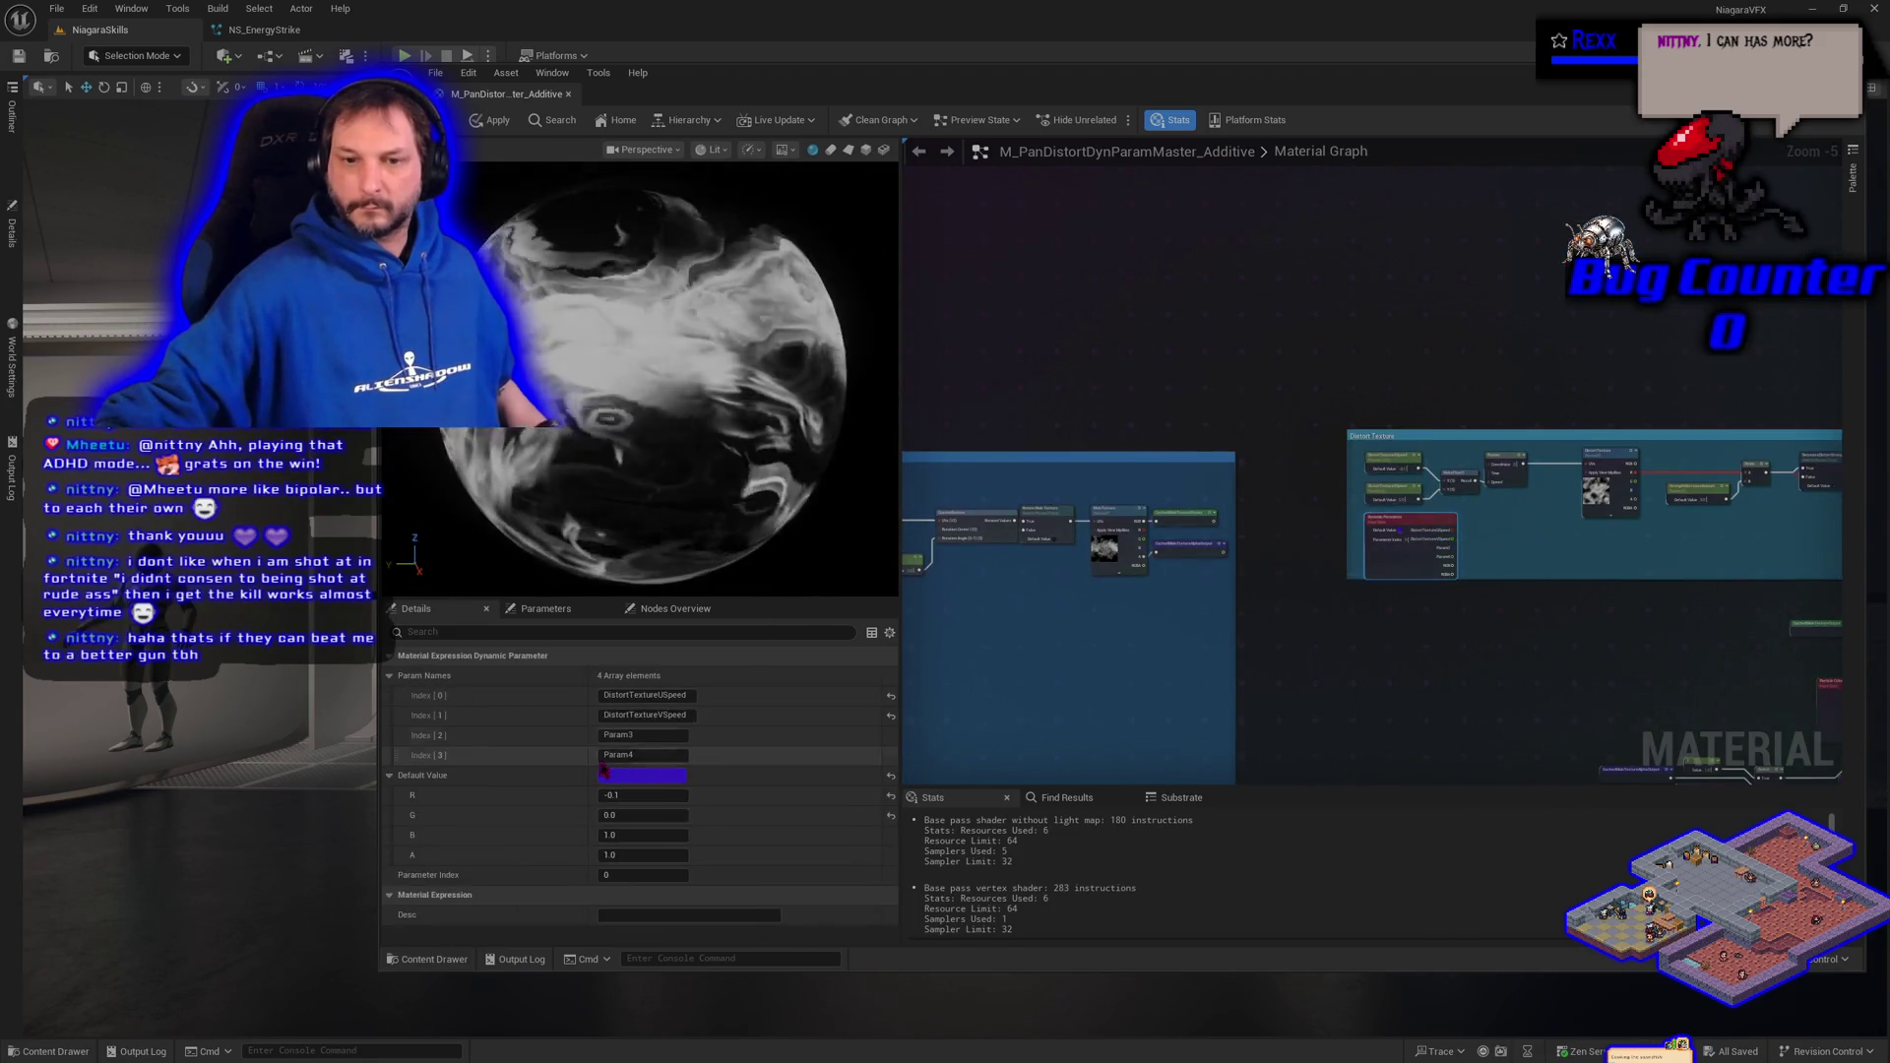
pyautogui.click(637, 733)
pyautogui.hotkey('ctrl', 'v')
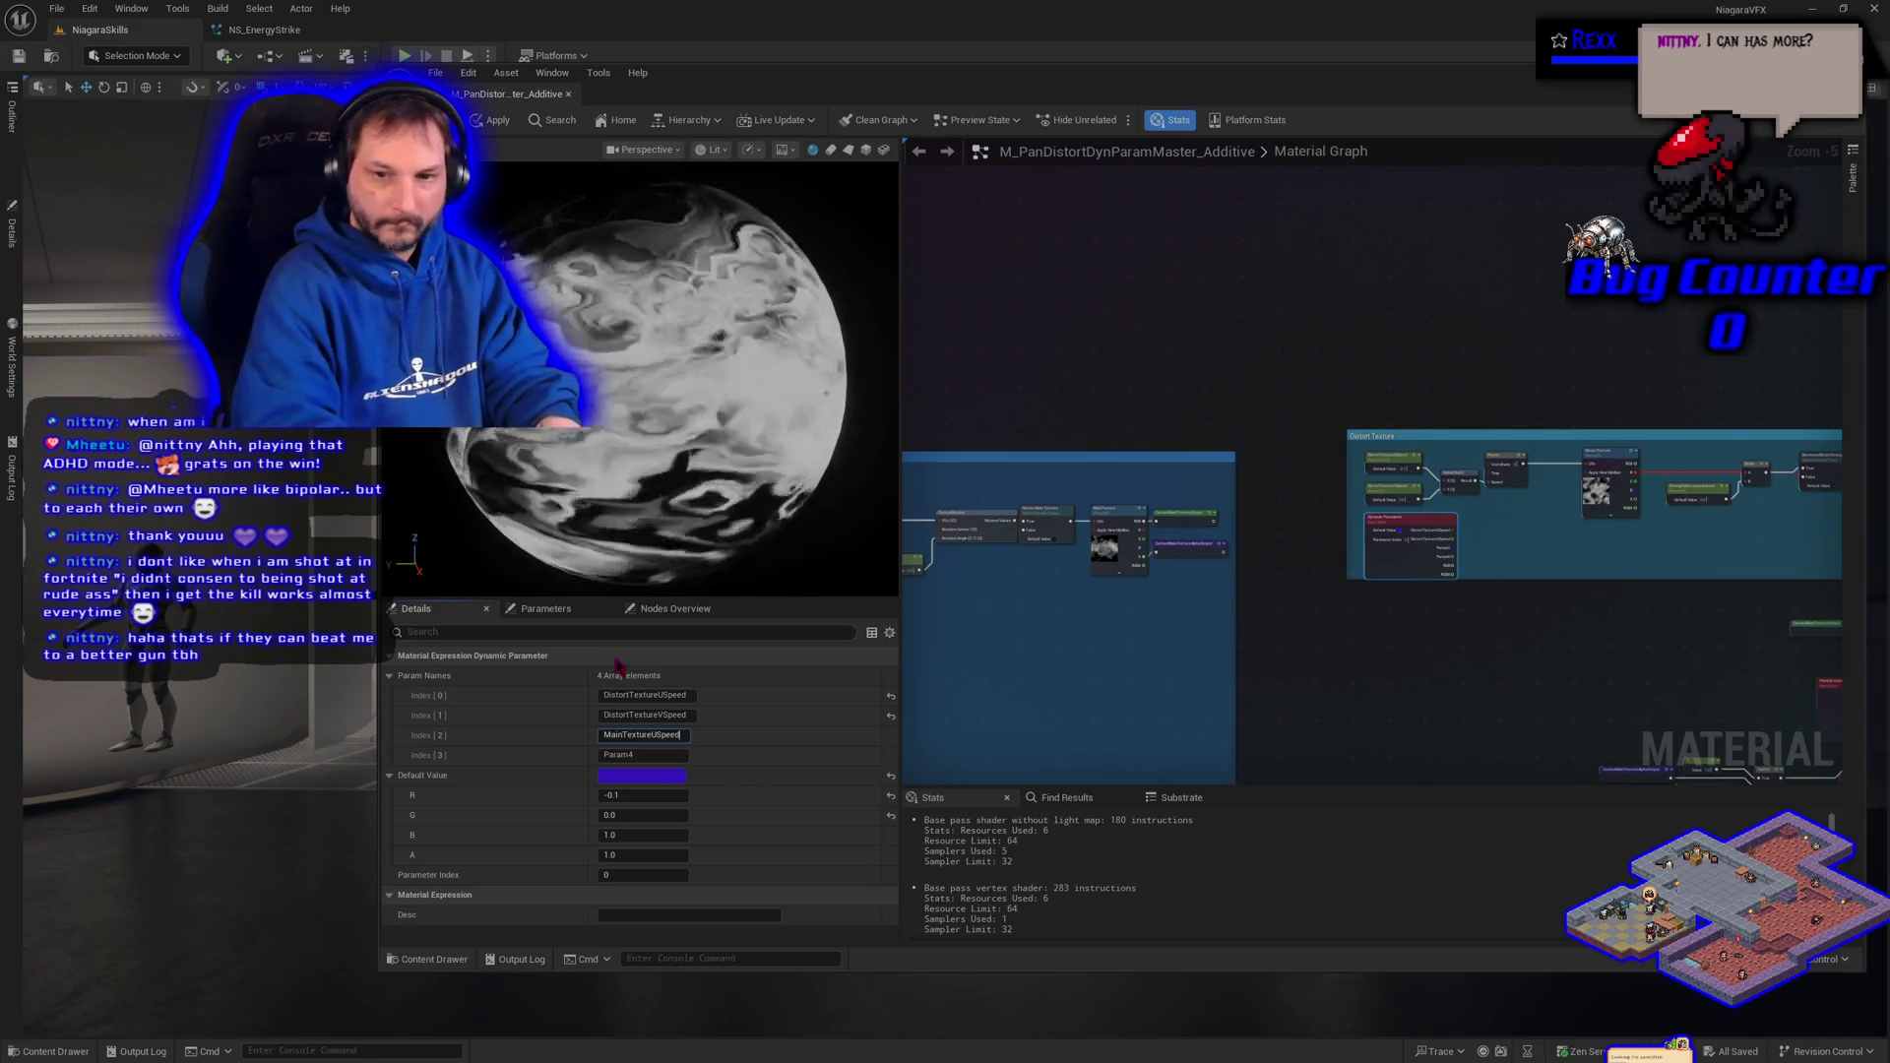
pyautogui.press('Tab')
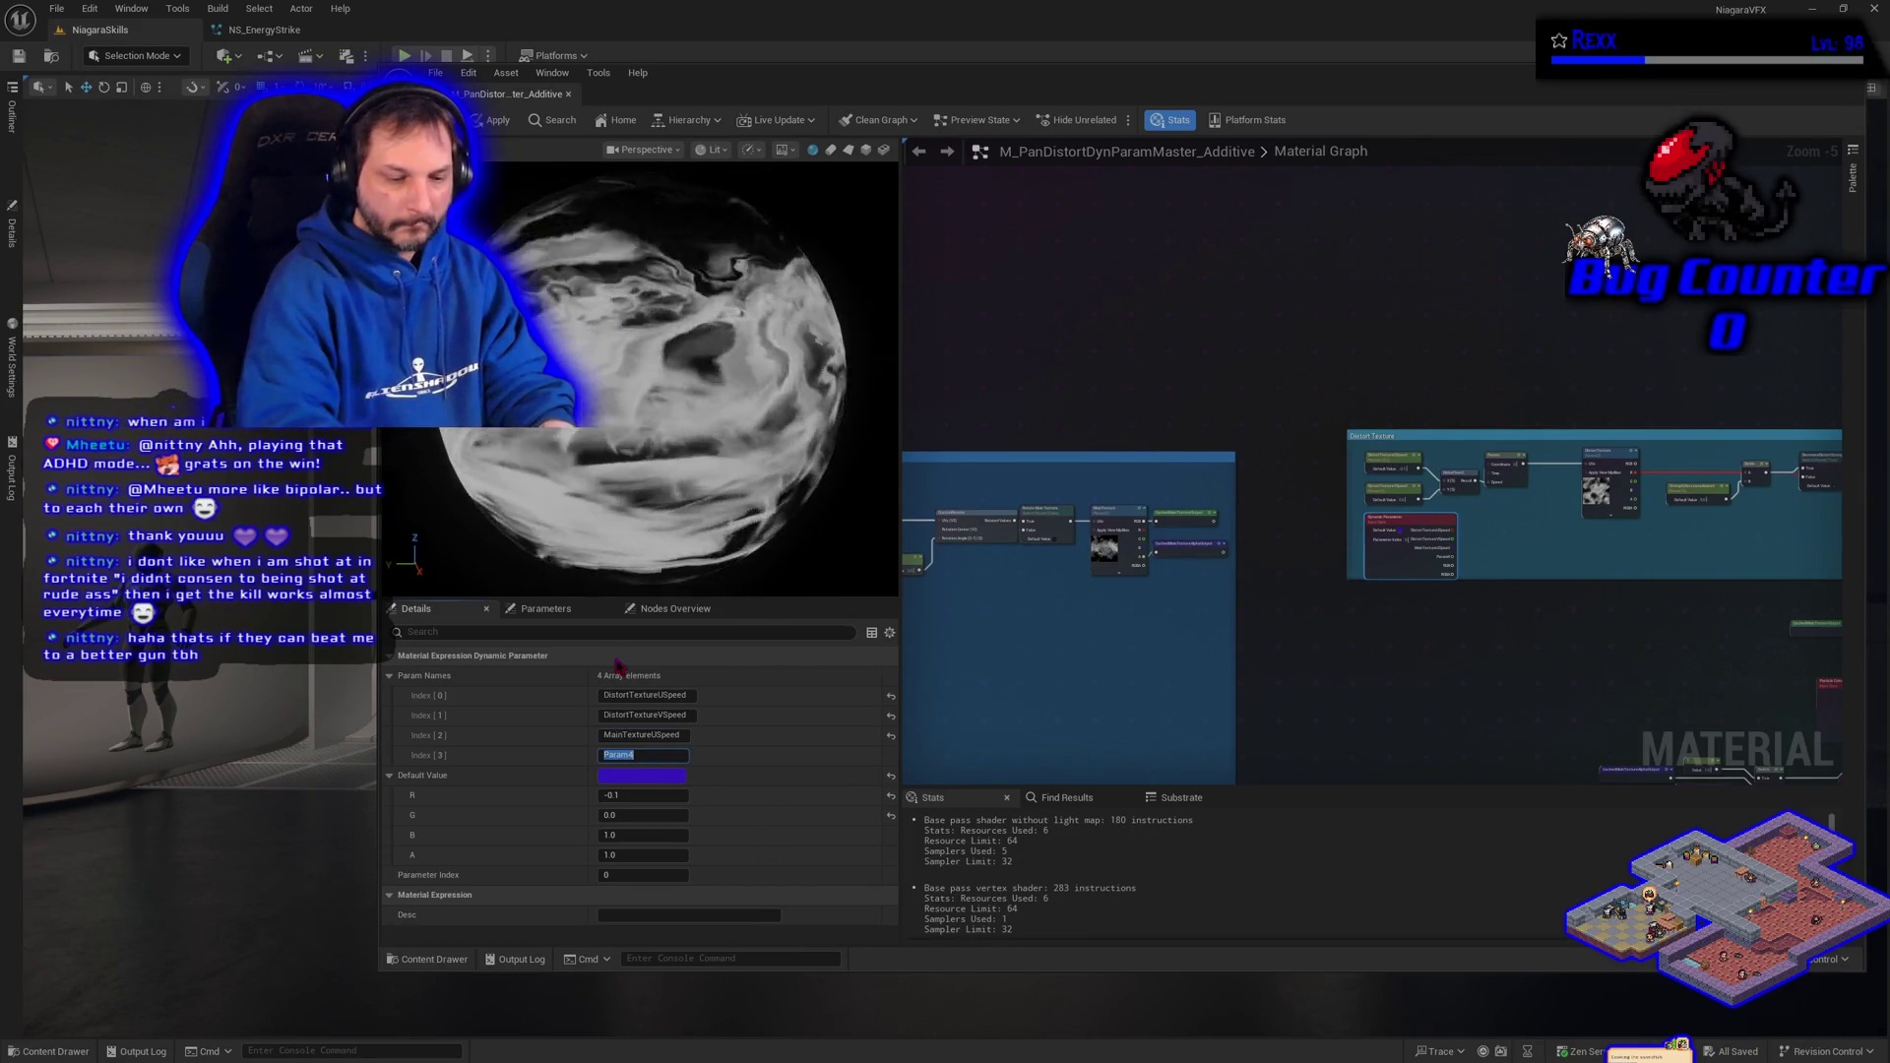
pyautogui.write('MainTextureUSpeed')
pyautogui.press('BackSpace')
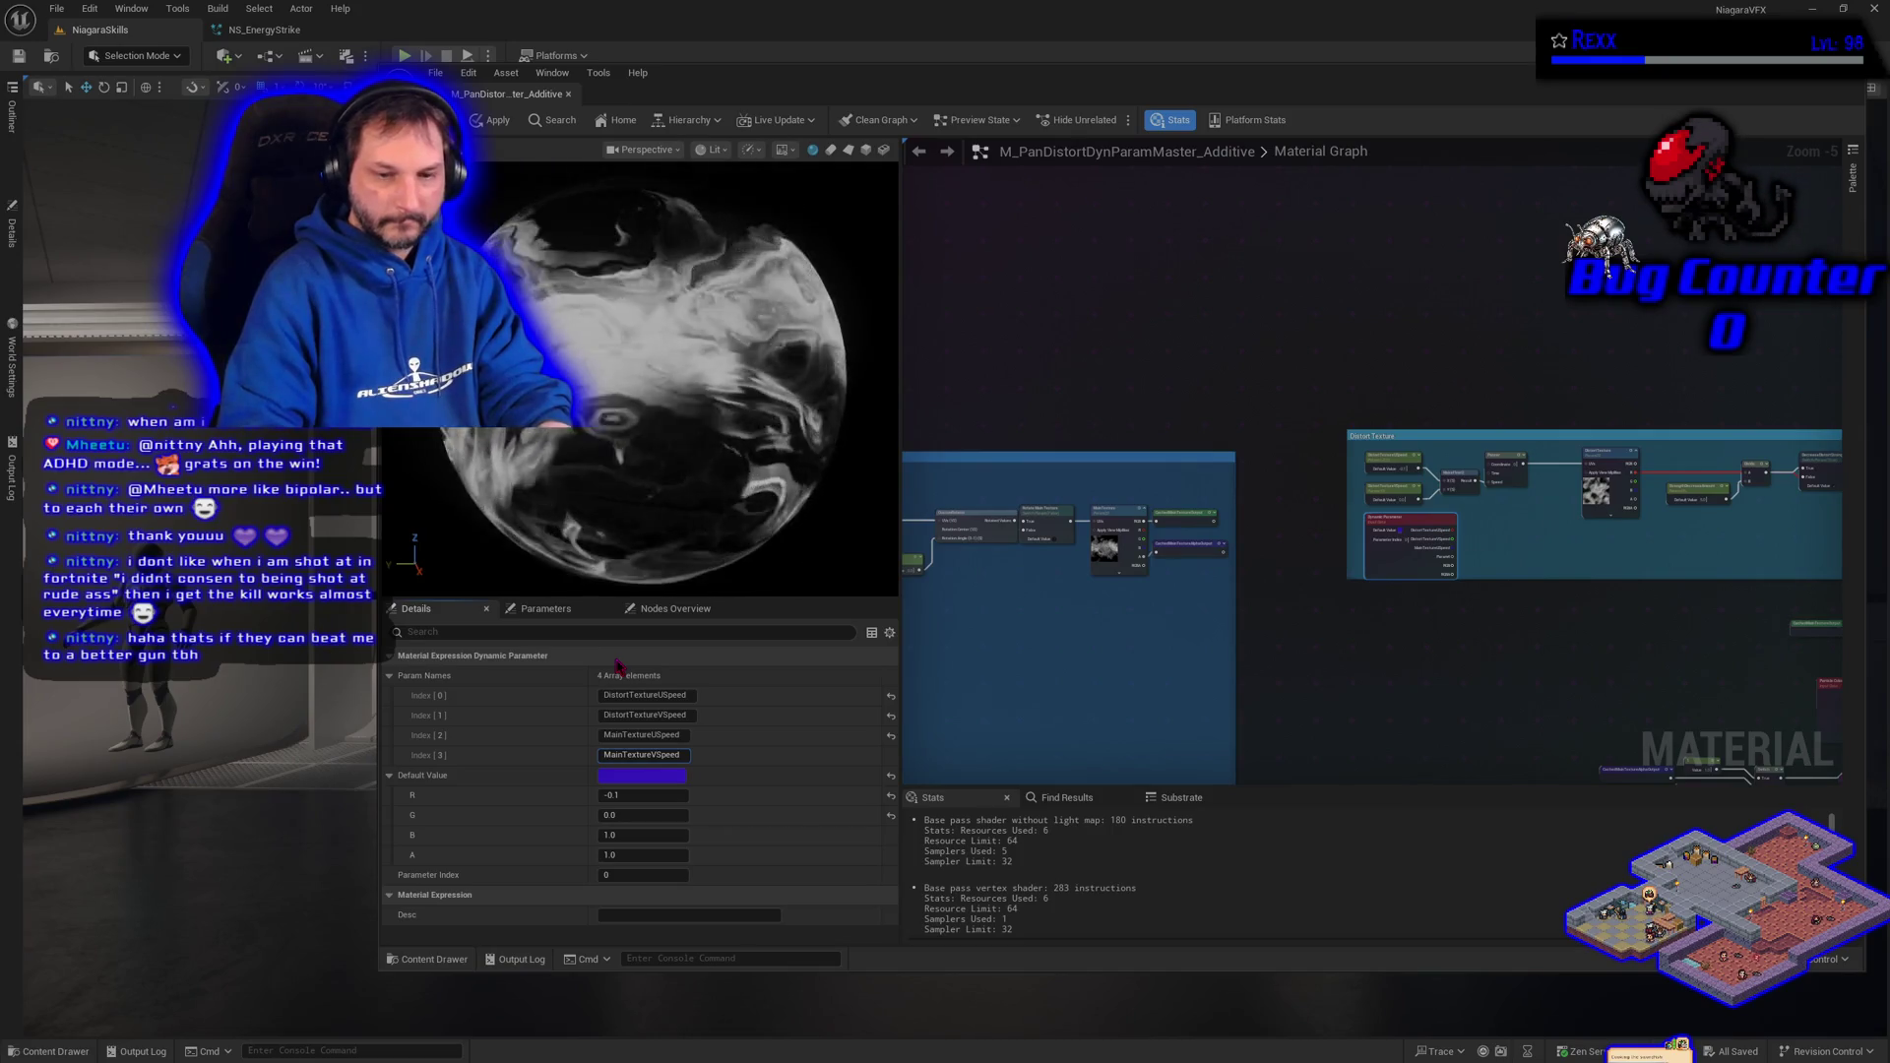
pyautogui.press('Return')
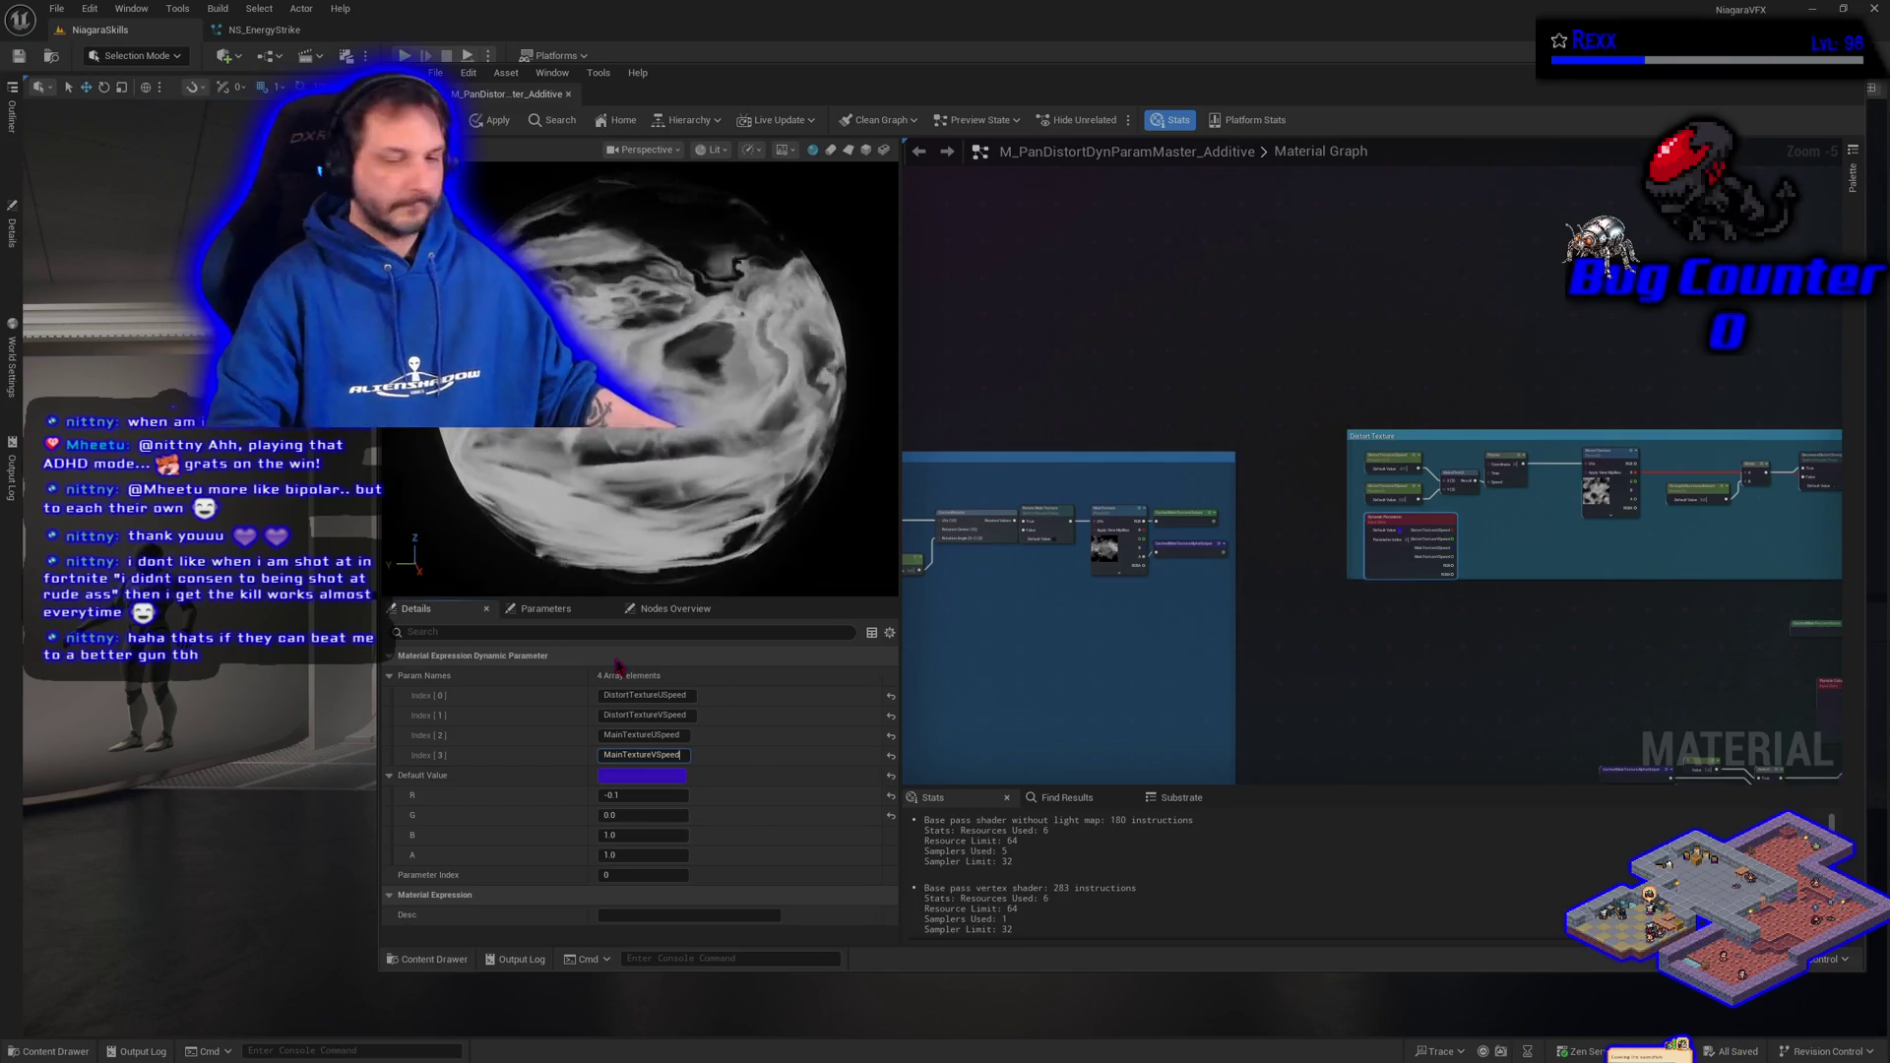
# - Recheck the Dynamic Parameter names and apply the material changes
pyautogui.click(1277, 631)
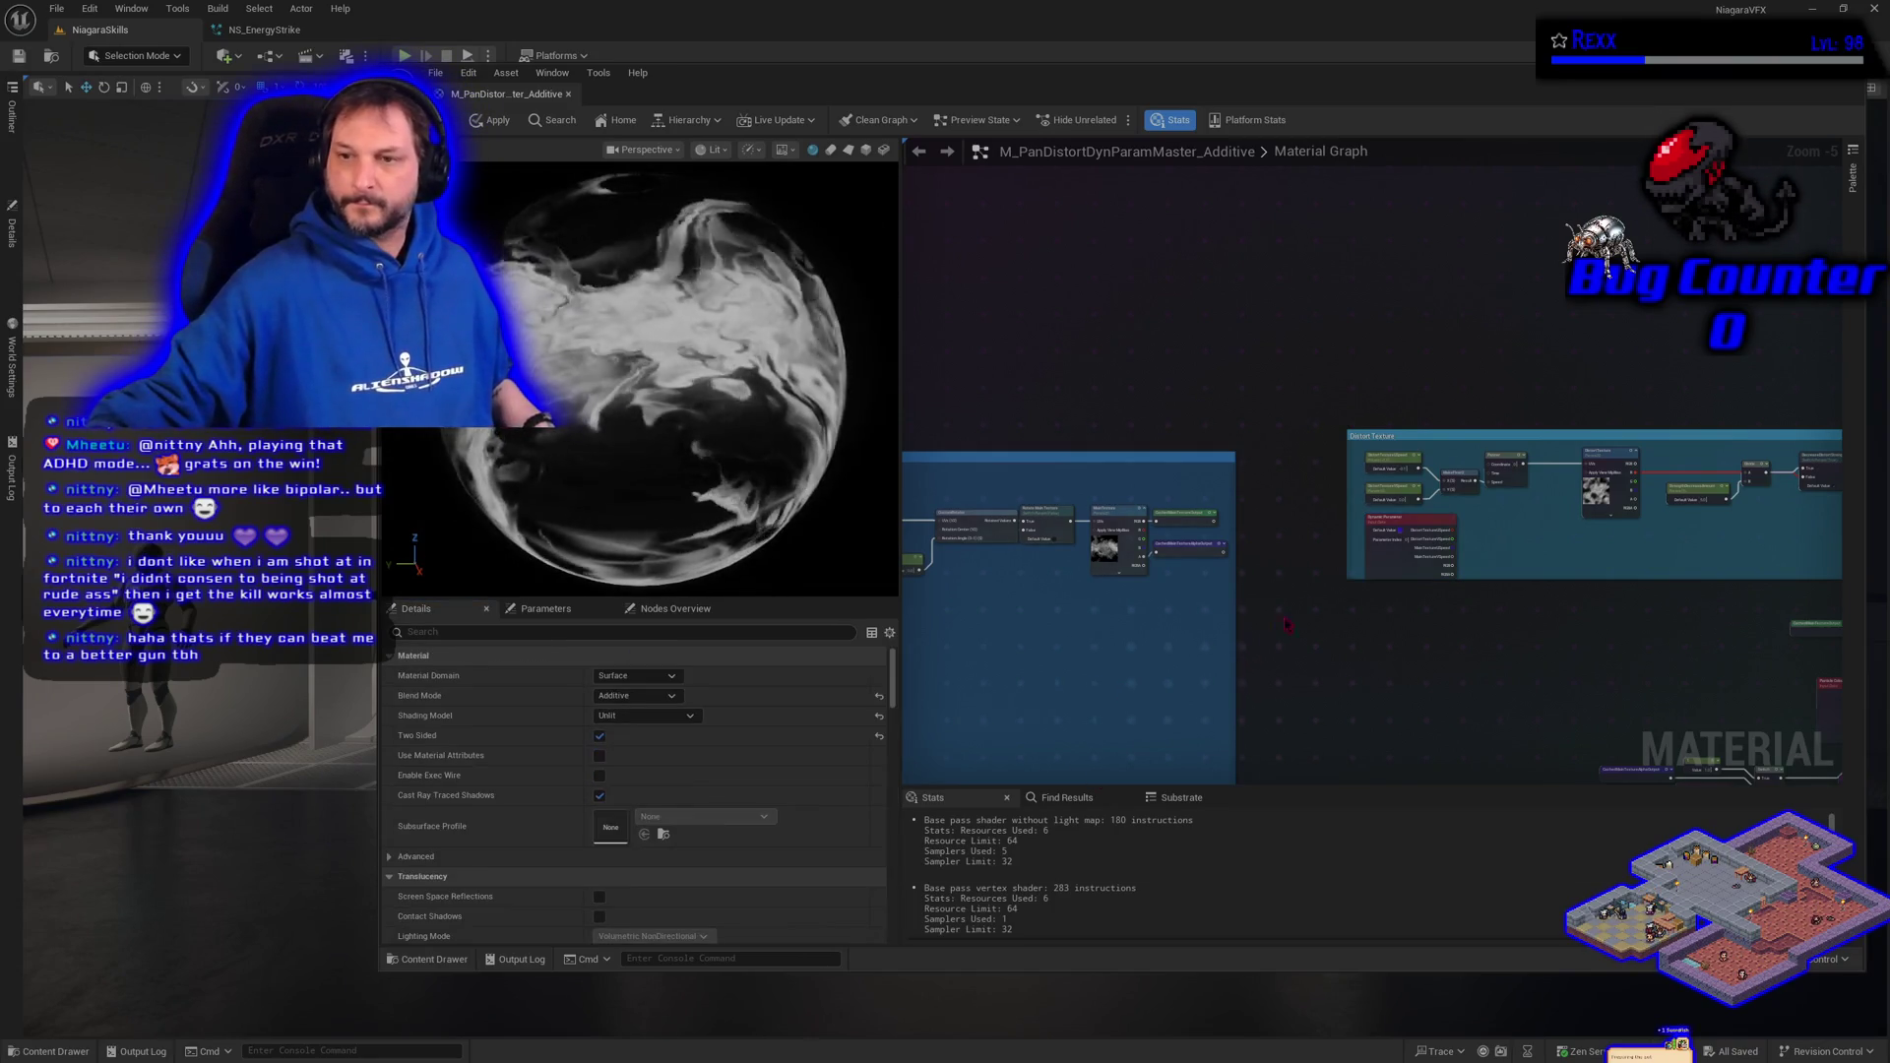
pyautogui.click(1375, 563)
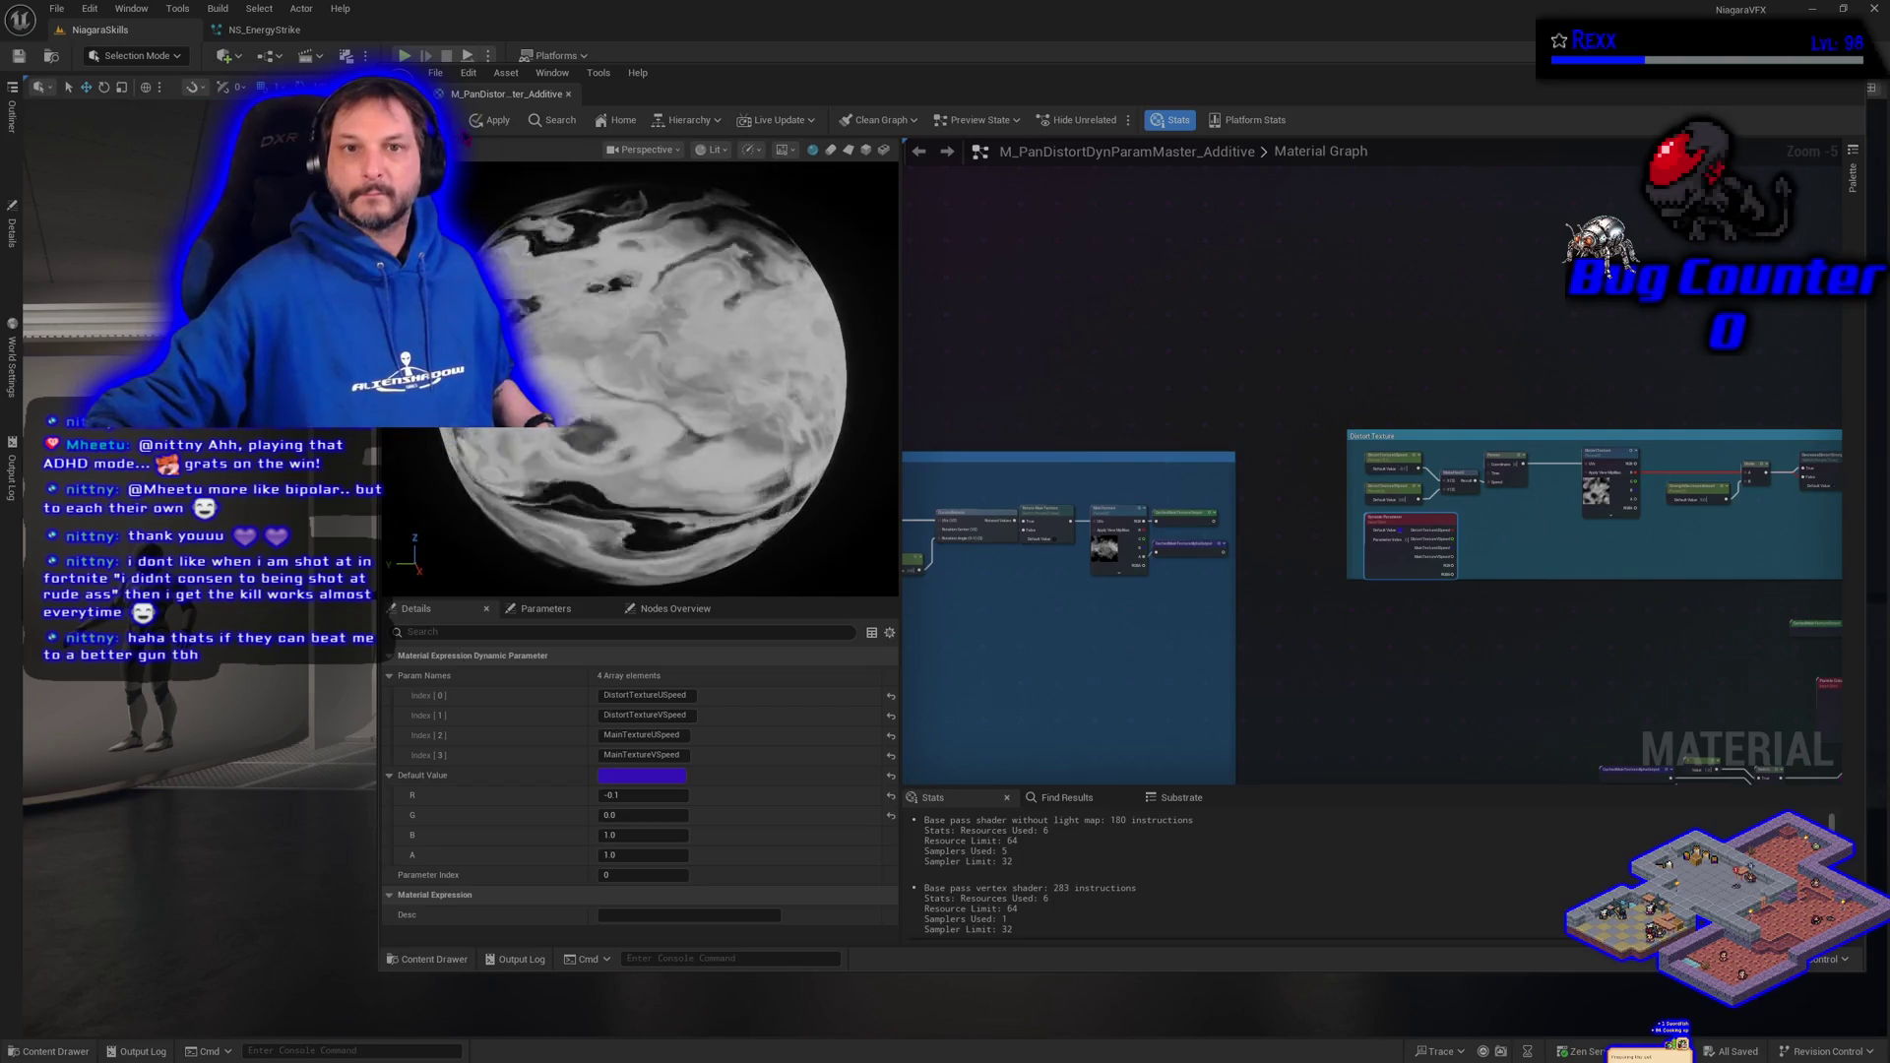
pyautogui.click(490, 120)
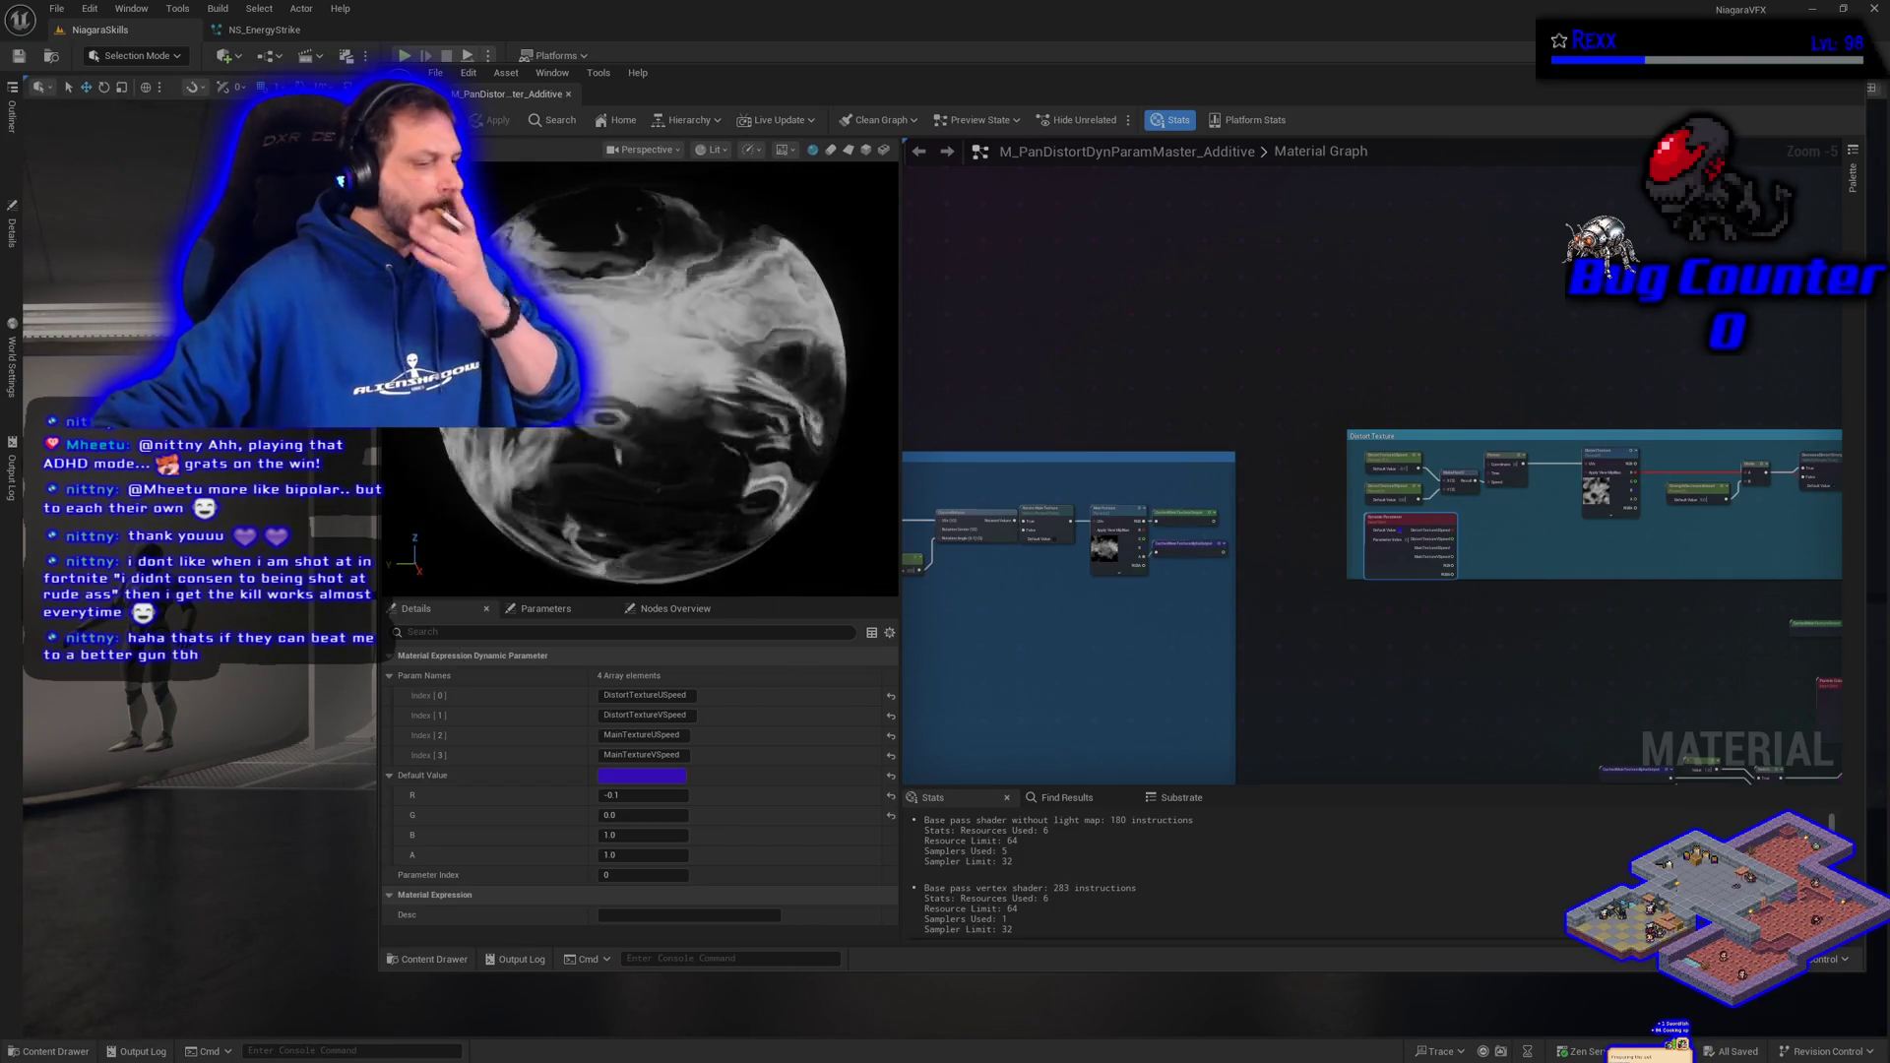